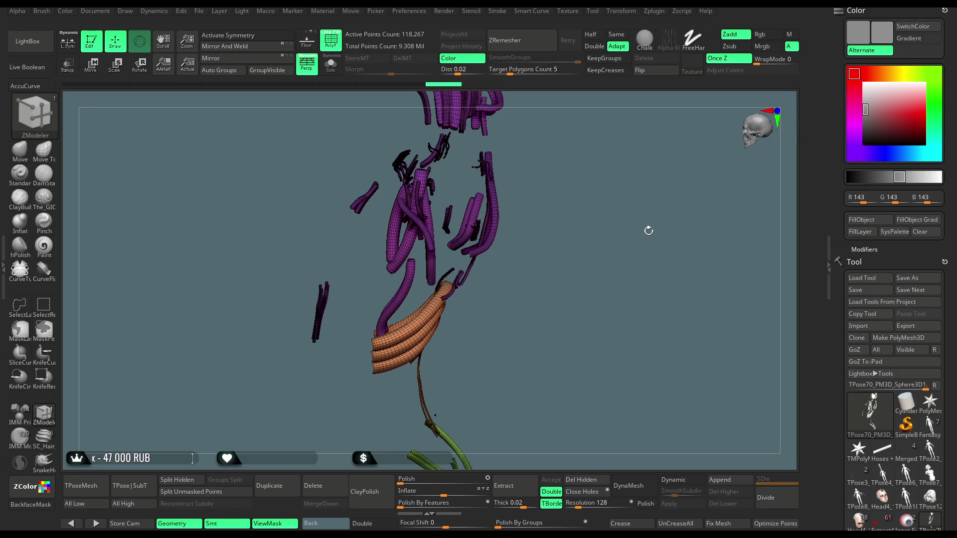
- Unhide all subtools, then isolate only the purple torso and chest-cup polygroup
{"action": "mouse_move", "coordinate": [535, 198]}
{"action": "left_mouse_down"}
{"action": "mouse_move", "coordinate": [560, 175]}
{"action": "mouse_move", "coordinate": [577, 180]}
{"action": "mouse_move", "coordinate": [555, 141]}
{"action": "mouse_move", "coordinate": [551, 196]}
{"action": "mouse_move", "coordinate": [528, 160]}
{"action": "mouse_move", "coordinate": [561, 145]}
{"action": "left_mouse_up"}
{"action": "left_click", "coordinate": [536, 157], "text": "ctrl+shift"}
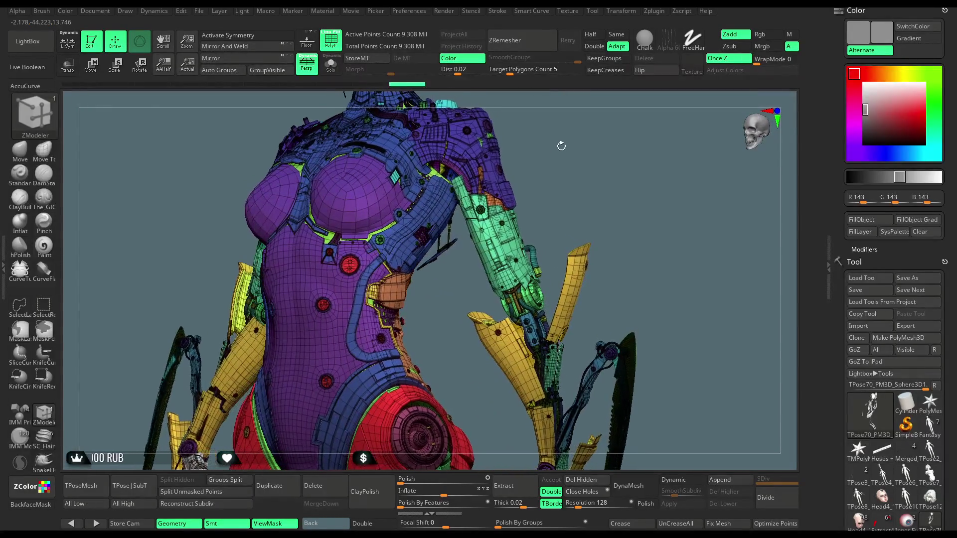
{"action": "left_click", "coordinate": [362, 190], "text": "ctrl+shift"}
{"action": "mouse_move", "coordinate": [422, 153]}
{"action": "left_mouse_down"}
{"action": "mouse_move", "coordinate": [474, 141]}
{"action": "mouse_move", "coordinate": [519, 188]}
{"action": "mouse_move", "coordinate": [499, 209]}
{"action": "left_mouse_up"}
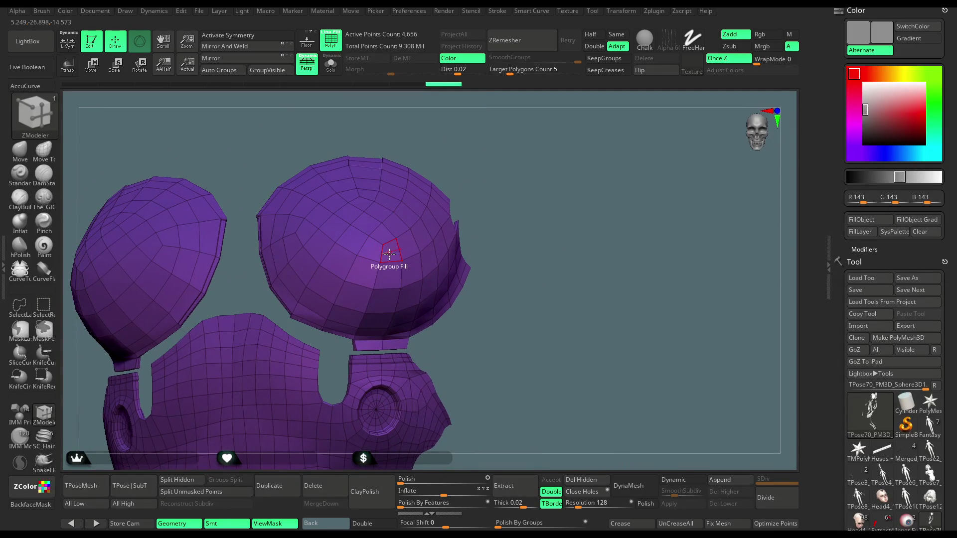
- Fill the right and left chest cups with a new pink polygroup
{"action": "left_click", "coordinate": [390, 253]}
{"action": "left_click_drag", "start_coordinate": [479, 209], "coordinate": [528, 215]}
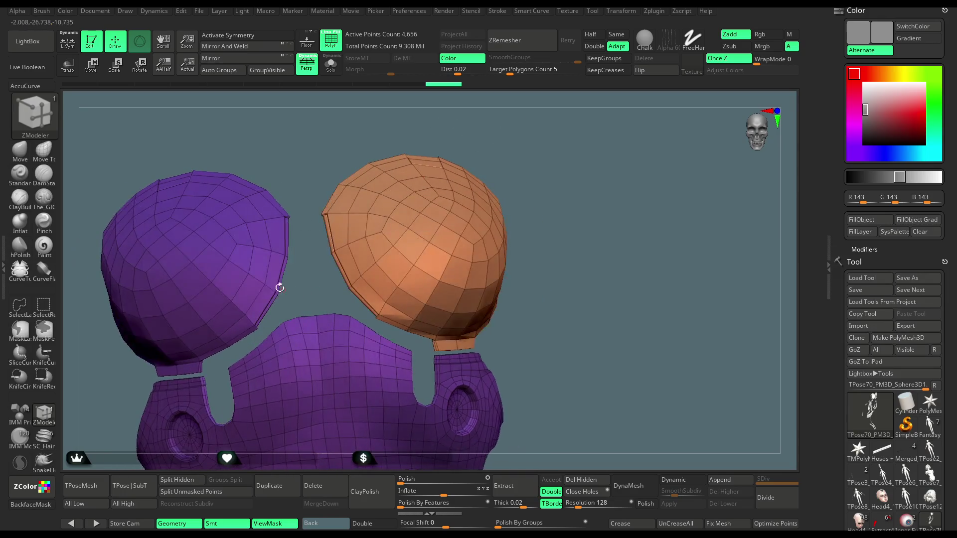
{"action": "left_click", "coordinate": [259, 267]}
{"action": "key", "text": "ctrl+z"}
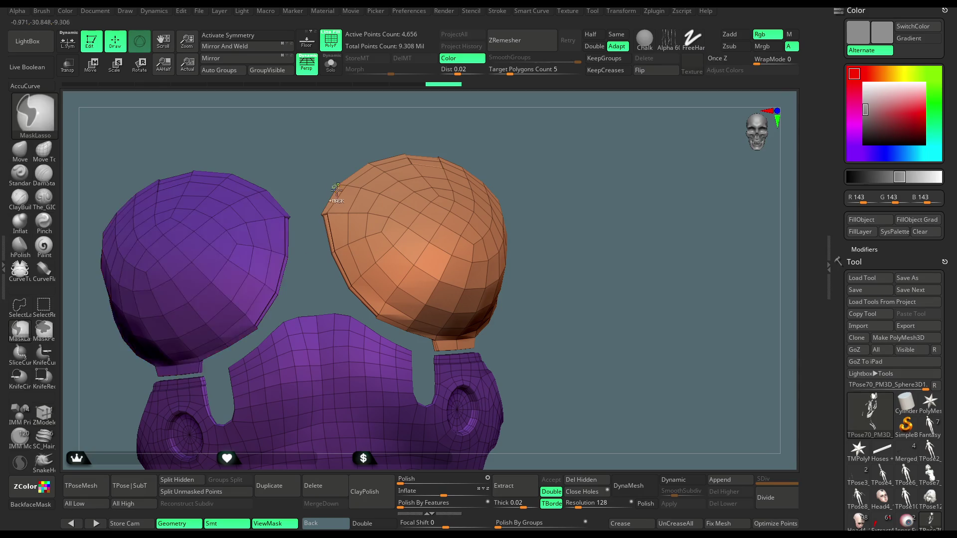
{"action": "left_click", "coordinate": [431, 255]}
{"action": "key", "text": "ctrl+z"}
{"action": "key", "text": "ctrl+z"}
{"action": "left_click", "coordinate": [433, 262]}
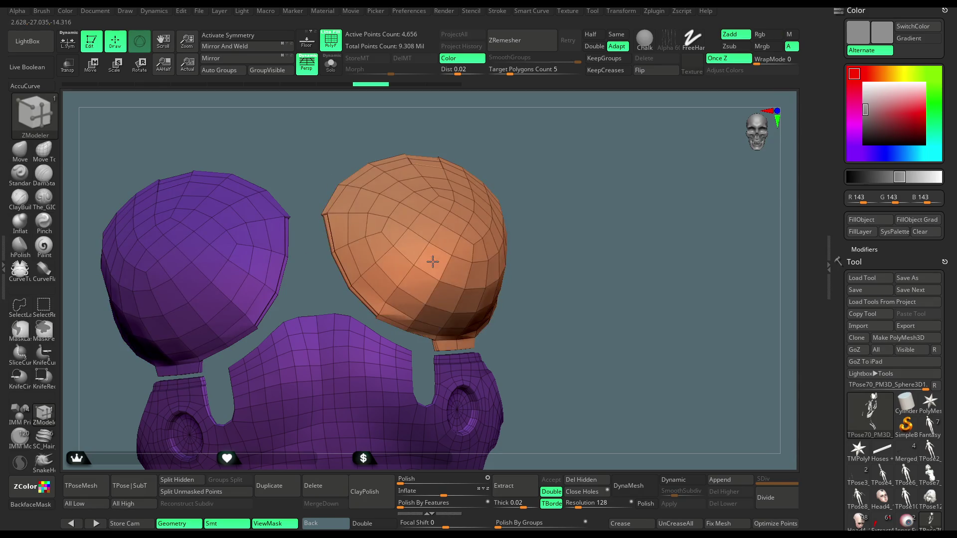
{"action": "left_click", "coordinate": [433, 262]}
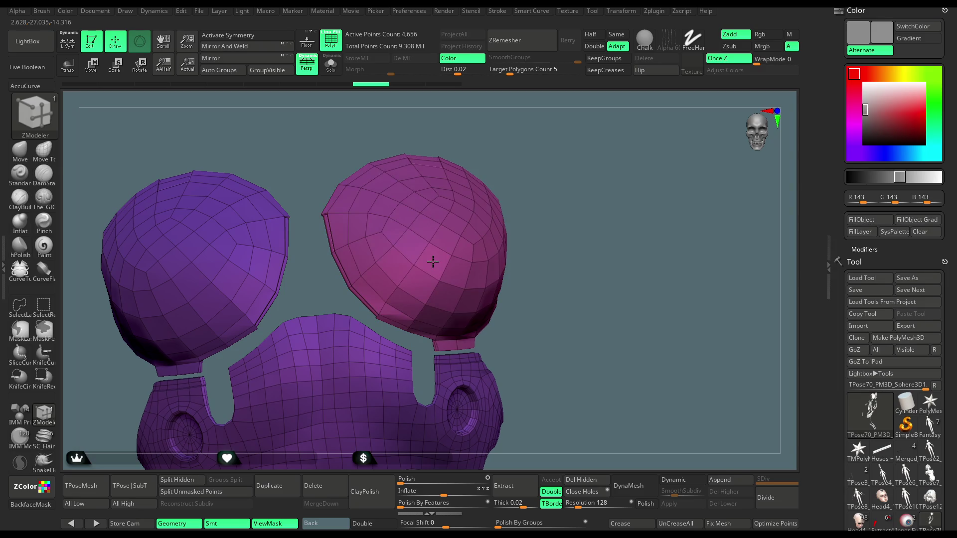
{"action": "left_click", "coordinate": [432, 262]}
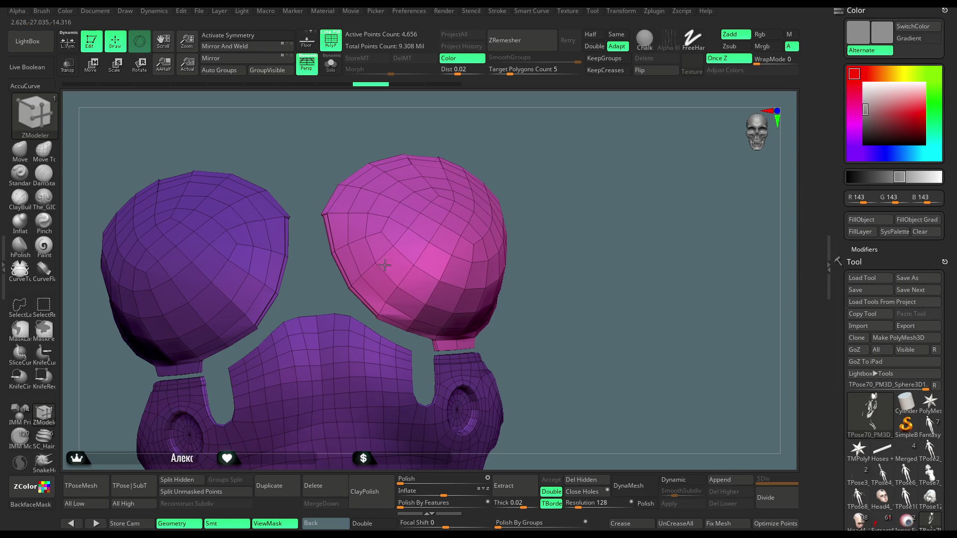
{"action": "left_click", "coordinate": [228, 281]}
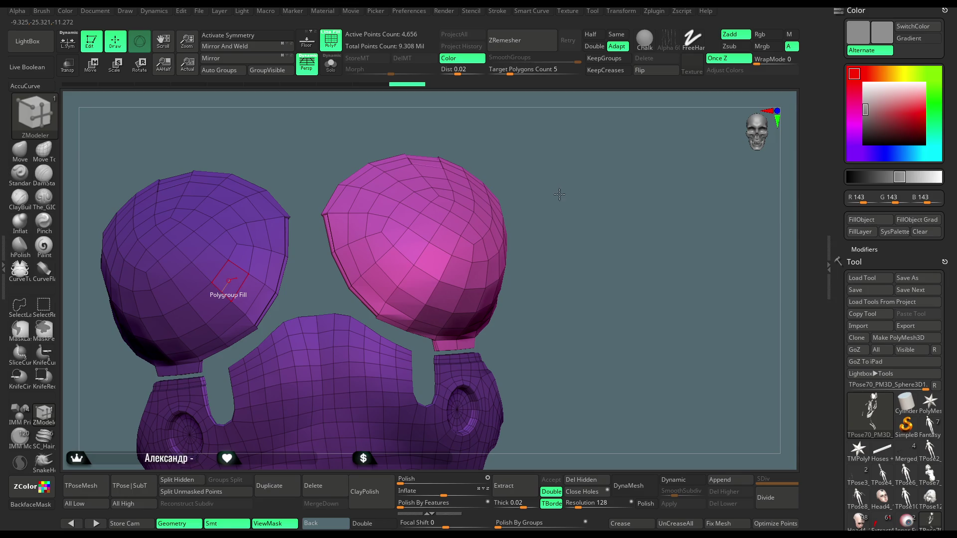
- Unhide the whole character and turn it to face the front
{"action": "mouse_move", "coordinate": [560, 184]}
{"action": "left_mouse_down"}
{"action": "mouse_move", "coordinate": [552, 143]}
{"action": "mouse_move", "coordinate": [551, 192]}
{"action": "mouse_move", "coordinate": [531, 169]}
{"action": "left_mouse_up"}
{"action": "key", "text": "ctrl+z"}
{"action": "left_click_drag", "start_coordinate": [172, 277], "coordinate": [353, 223]}
{"action": "key", "text": "ctrl+shift"}
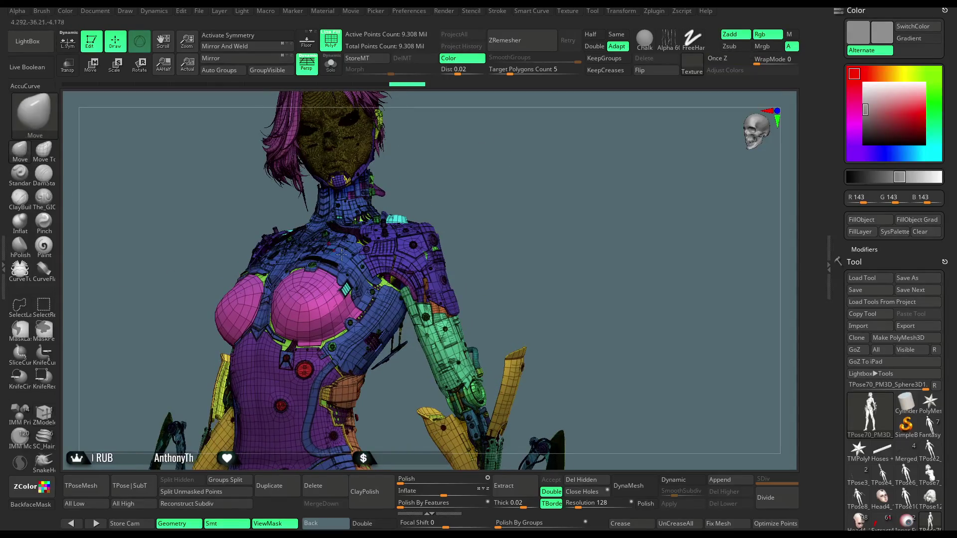
- Isolate the pink chest cups, regroup them lime green, and unhide everything
{"action": "left_click", "coordinate": [313, 301], "text": "ctrl+shift"}
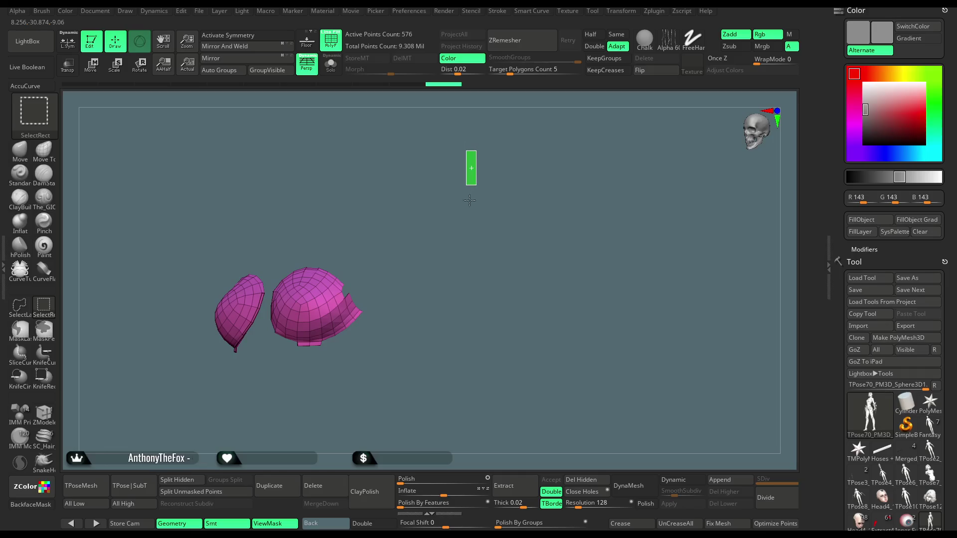
{"action": "key", "text": "ctrl+w"}
{"action": "left_click", "coordinate": [512, 245], "text": "ctrl+shift"}
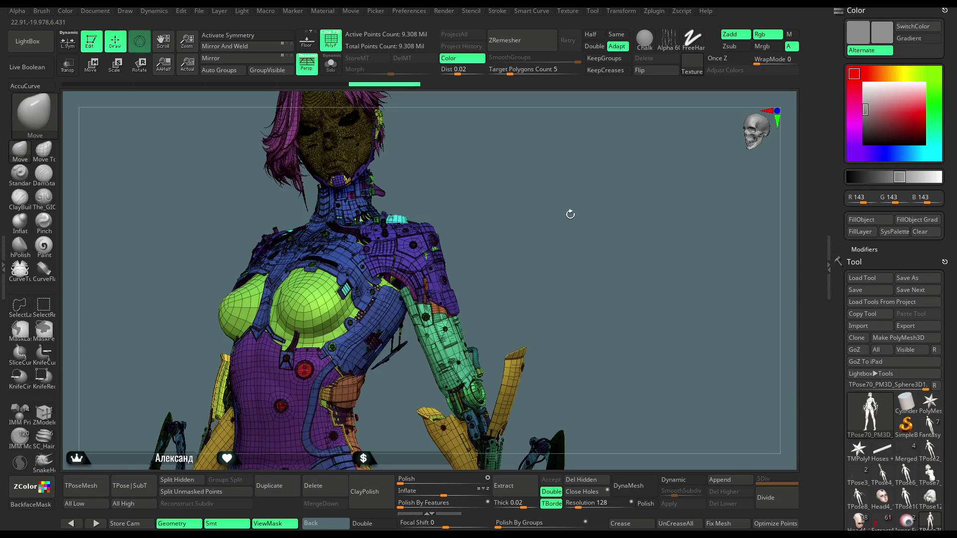
{"action": "key", "text": "ctrl+shift"}
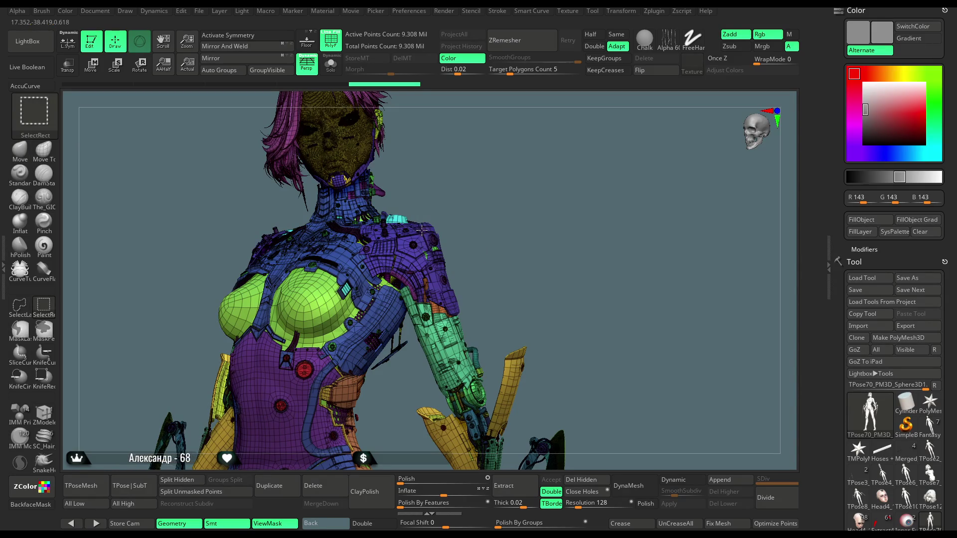
- Hide the purple and green shoulder pieces and debris, and turn off the wireframe
{"action": "left_click", "coordinate": [421, 231], "text": "ctrl+alt+shift"}
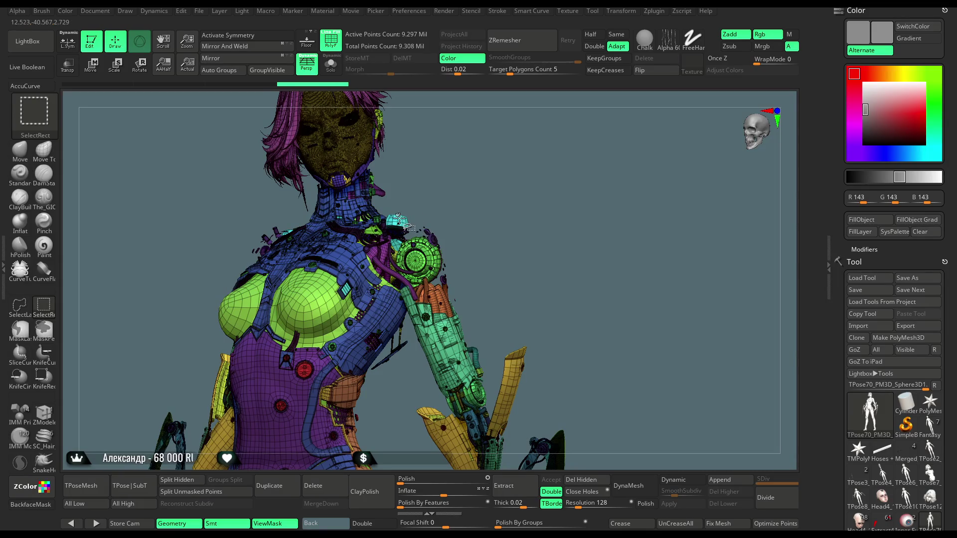
{"action": "left_click", "coordinate": [423, 250], "text": "ctrl+alt+shift"}
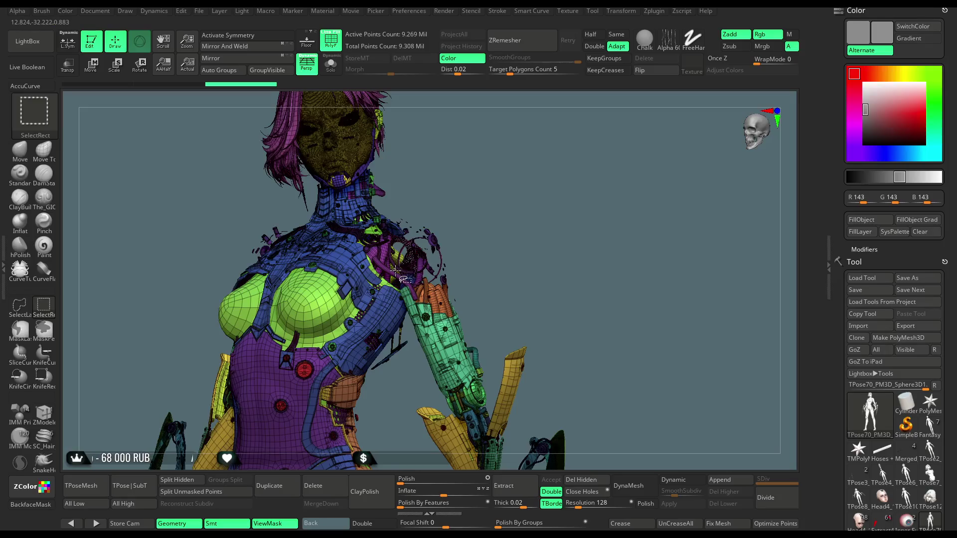
{"action": "left_click", "coordinate": [429, 249], "text": "ctrl+alt+shift"}
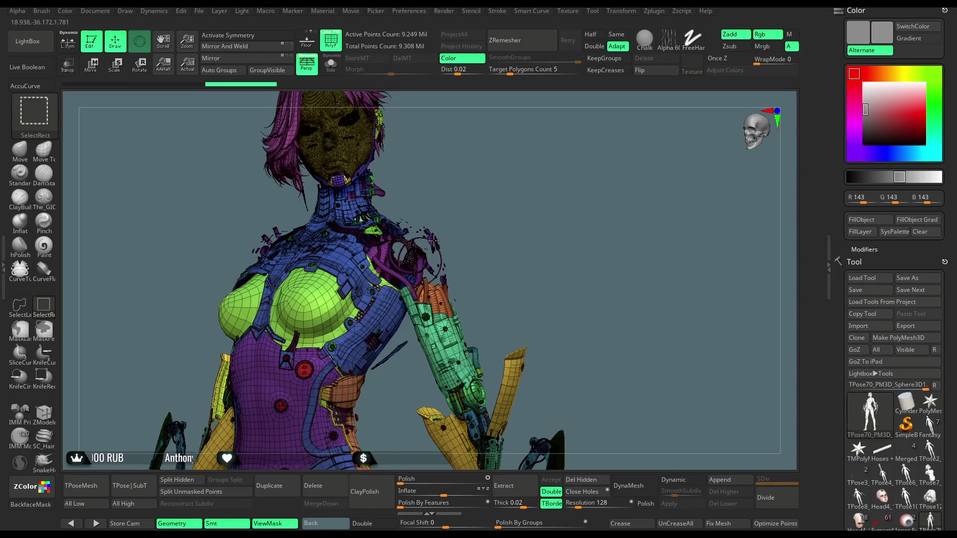
{"action": "left_click", "coordinate": [429, 227], "text": "ctrl+alt+shift"}
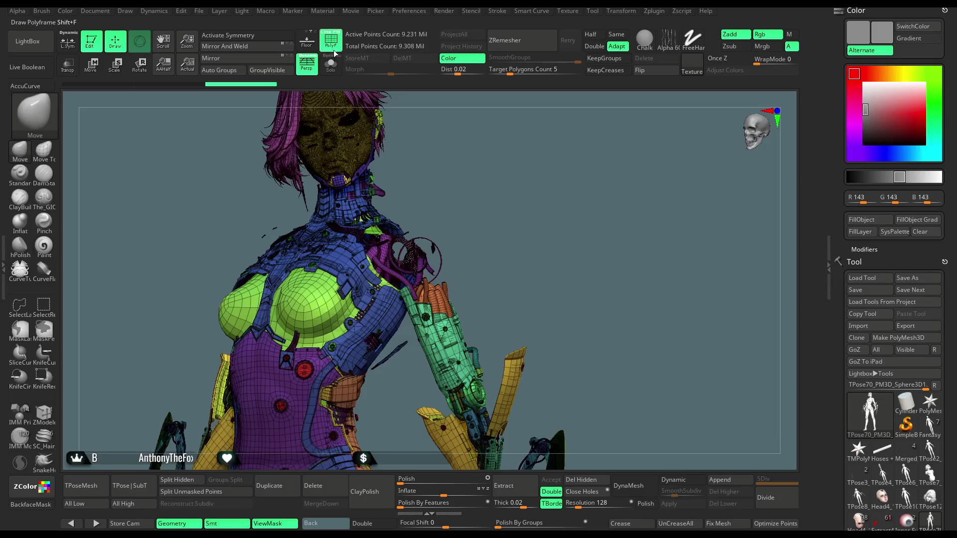
{"action": "left_click", "coordinate": [327, 34]}
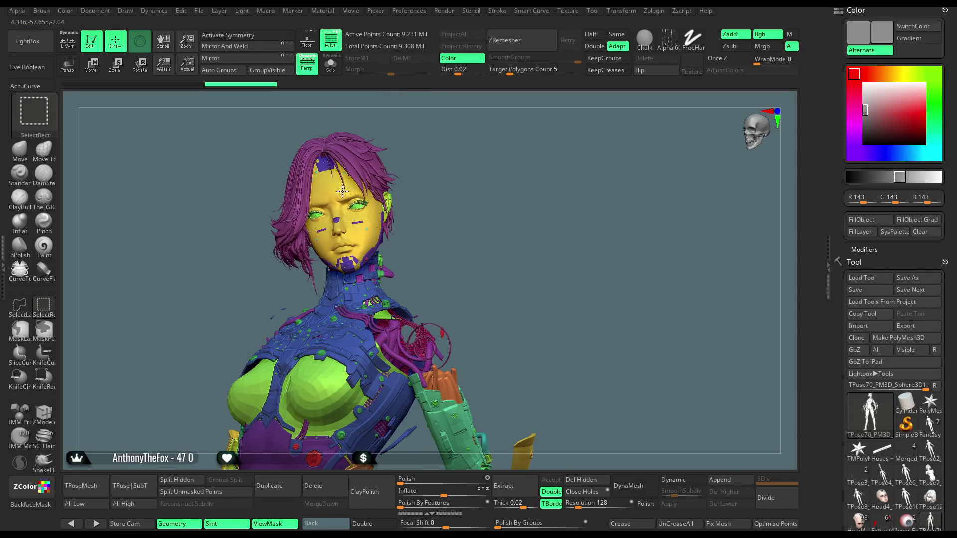
- Hide the face, hair, eyes, head plate and head-top wires and pieces, exposing the neck
{"action": "left_click", "coordinate": [342, 191], "text": "ctrl+alt+shift"}
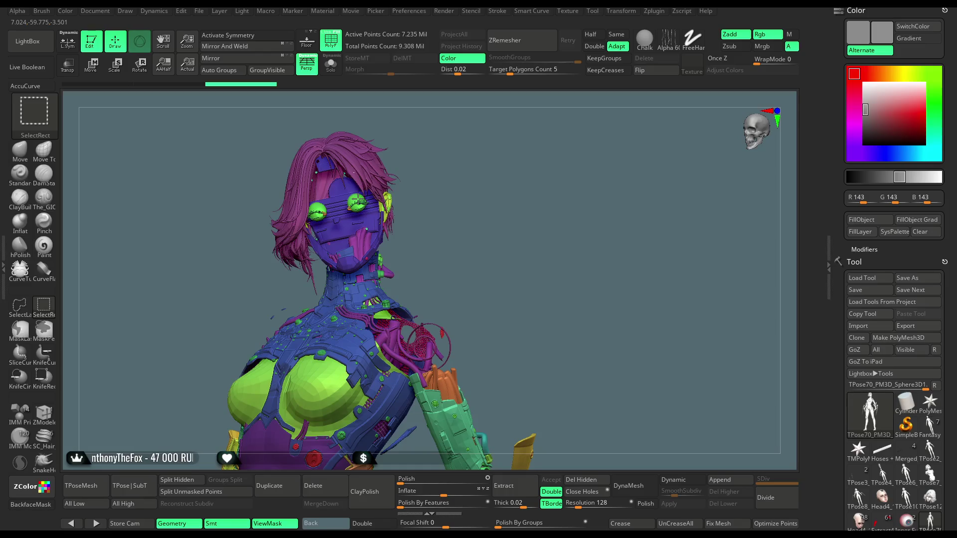
{"action": "left_click", "coordinate": [358, 200], "text": "ctrl+alt+shift"}
{"action": "left_click", "coordinate": [338, 169], "text": "ctrl+alt+shift"}
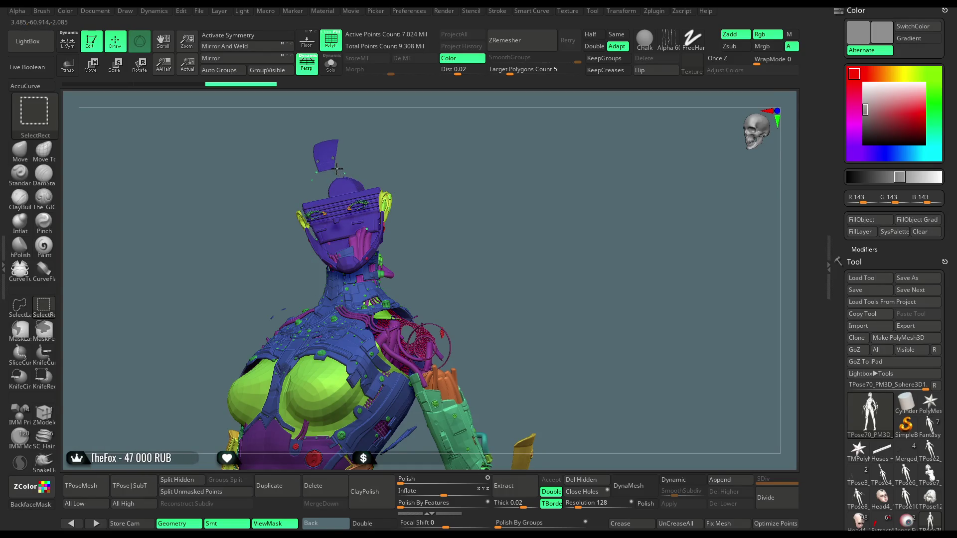
{"action": "left_click", "coordinate": [359, 202], "text": "ctrl+alt+shift"}
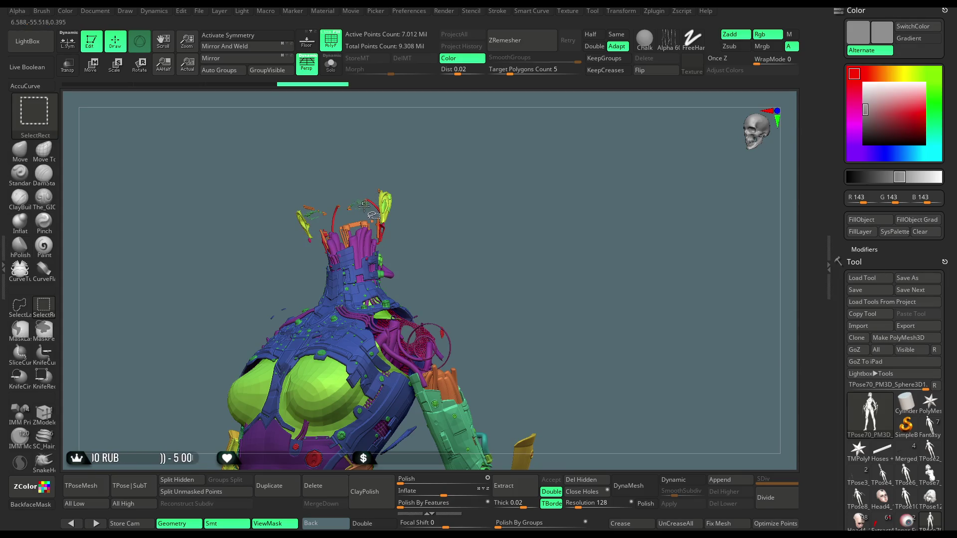
{"action": "left_click", "coordinate": [370, 202], "text": "ctrl+alt+shift"}
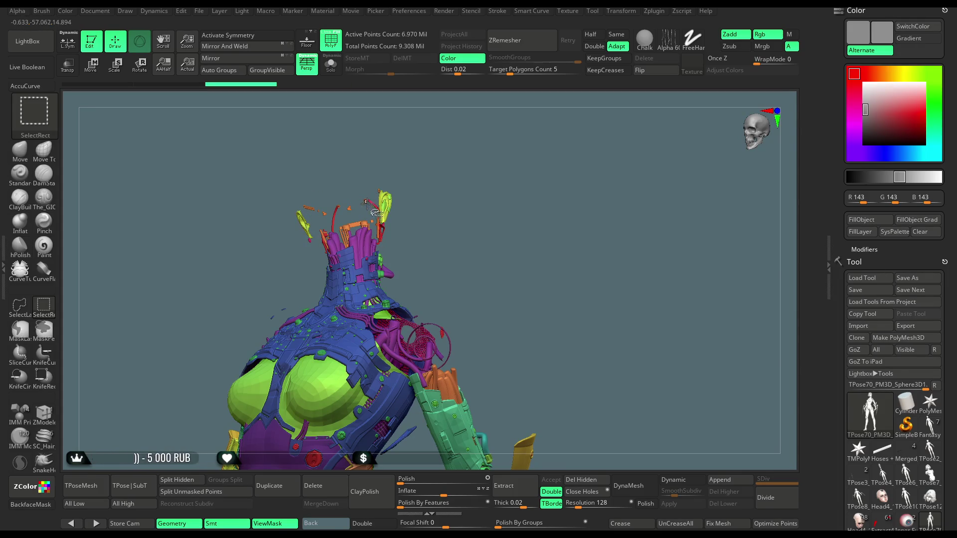
{"action": "left_click", "coordinate": [356, 206], "text": "ctrl+alt+shift"}
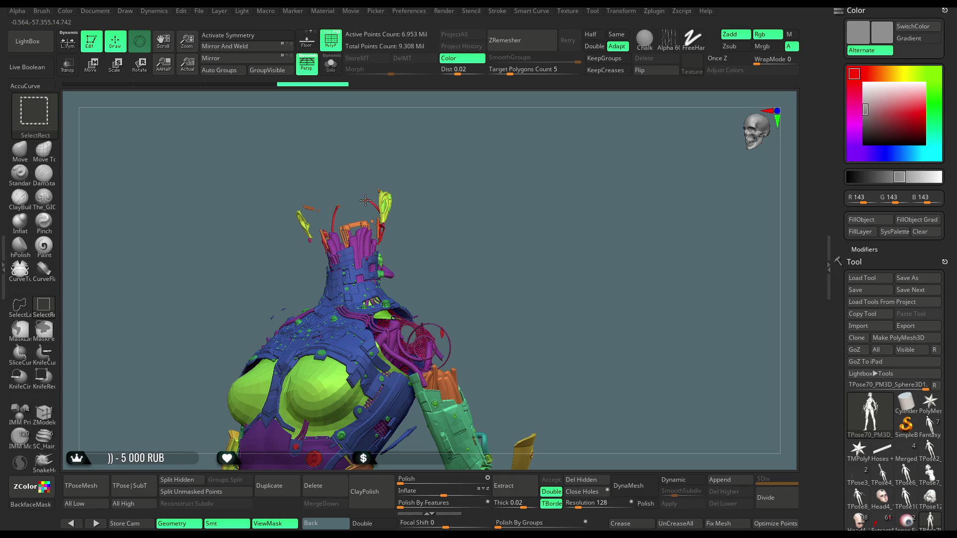
{"action": "left_click", "coordinate": [358, 201], "text": "ctrl+alt+shift"}
{"action": "left_click", "coordinate": [383, 205], "text": "ctrl+alt+shift"}
{"action": "left_click", "coordinate": [387, 205], "text": "ctrl+alt+shift"}
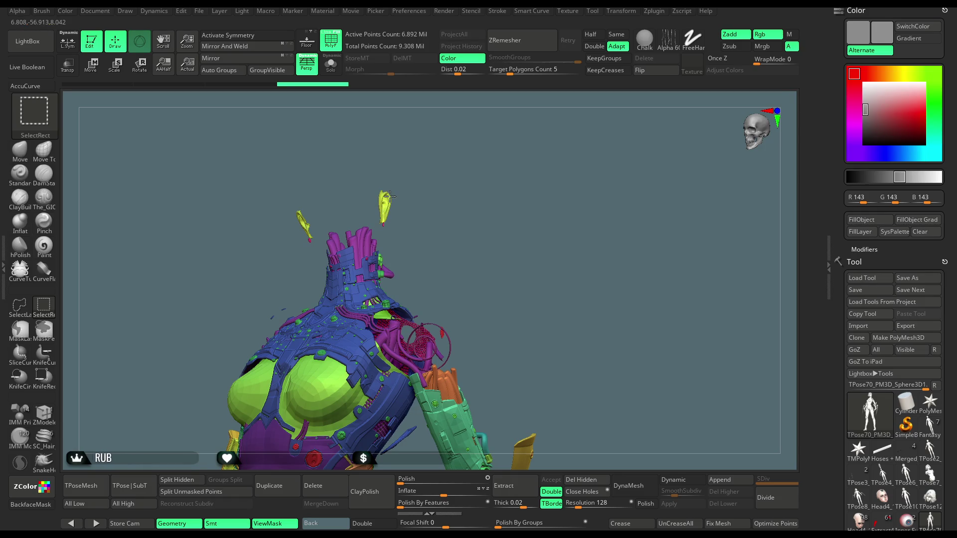
{"action": "left_click", "coordinate": [387, 199], "text": "ctrl+alt+shift"}
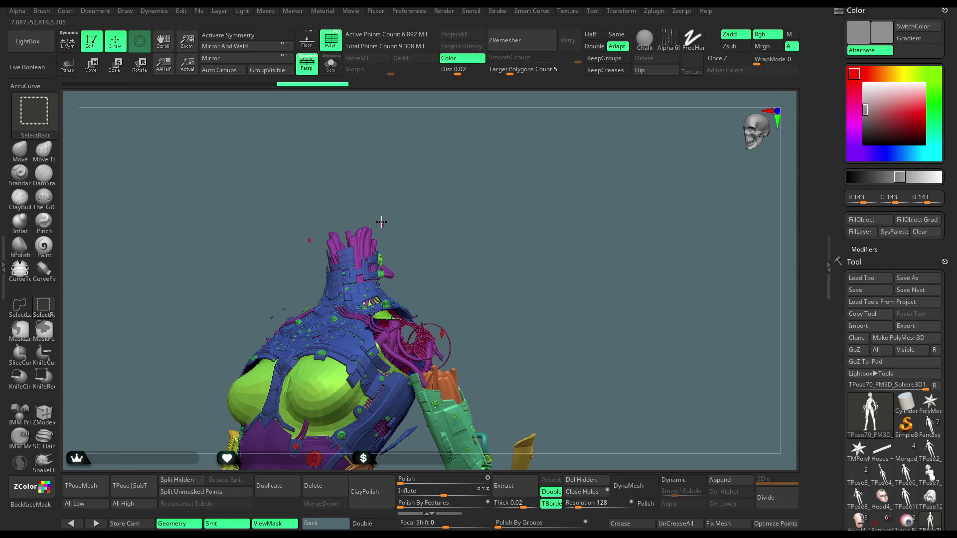
{"action": "mouse_move", "coordinate": [380, 207]}
{"action": "left_mouse_down"}
{"action": "mouse_move", "coordinate": [365, 166]}
{"action": "mouse_move", "coordinate": [384, 139]}
{"action": "mouse_move", "coordinate": [320, 288]}
{"action": "left_mouse_up"}
- Hide the blue collar, purple neck cables and floating green bits around the neck
{"action": "left_click", "coordinate": [323, 297], "text": "ctrl+alt+shift"}
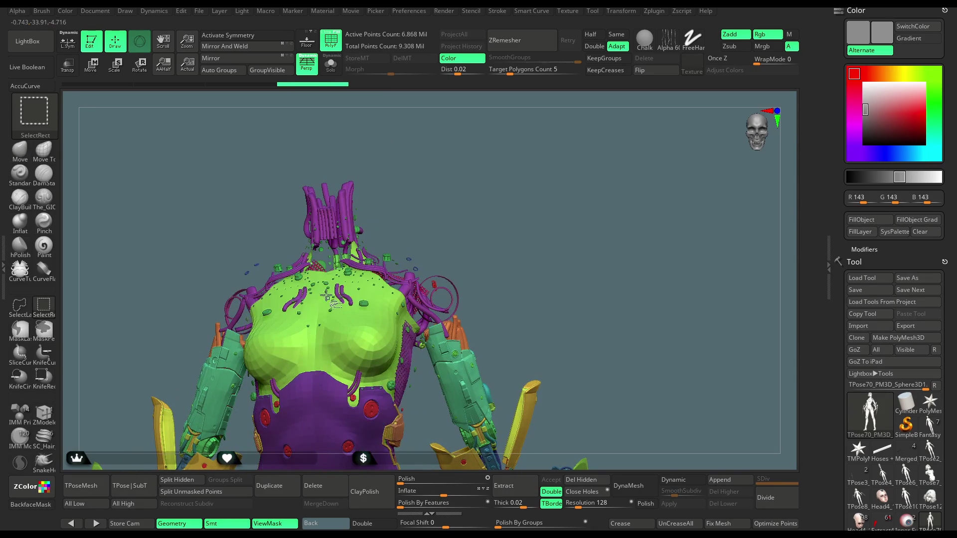
{"action": "left_click", "coordinate": [377, 269], "text": "ctrl+alt+shift"}
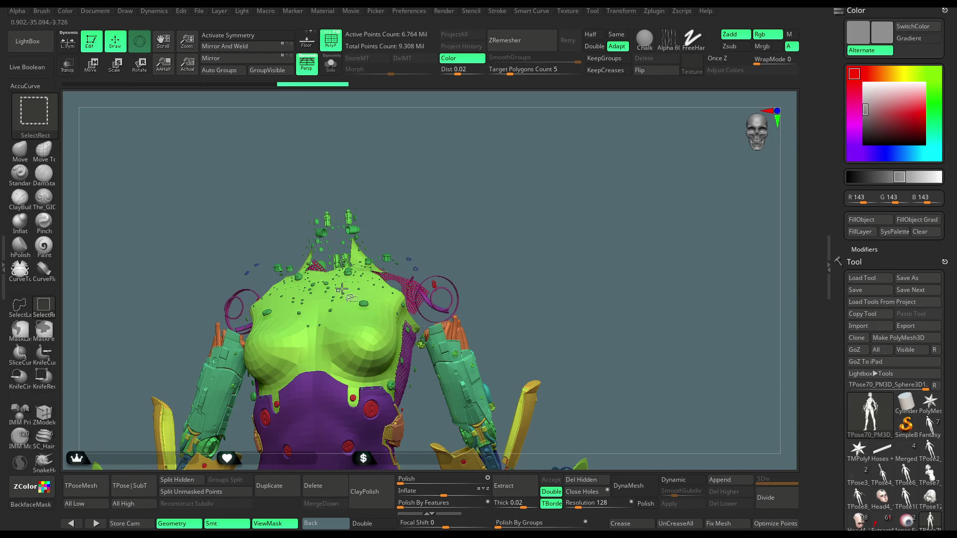
{"action": "left_click", "coordinate": [349, 212], "text": "ctrl+alt+shift"}
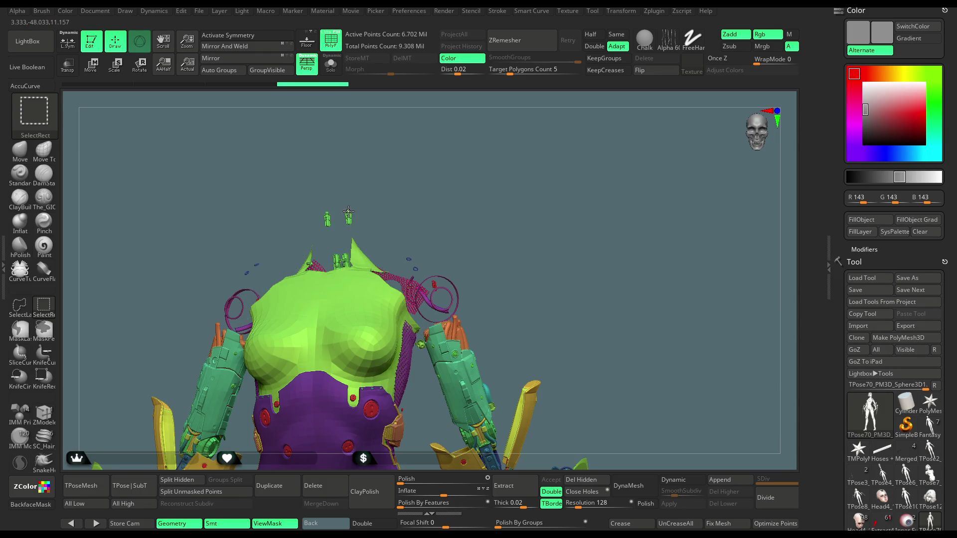
{"action": "left_click", "coordinate": [349, 214], "text": "ctrl+alt+shift"}
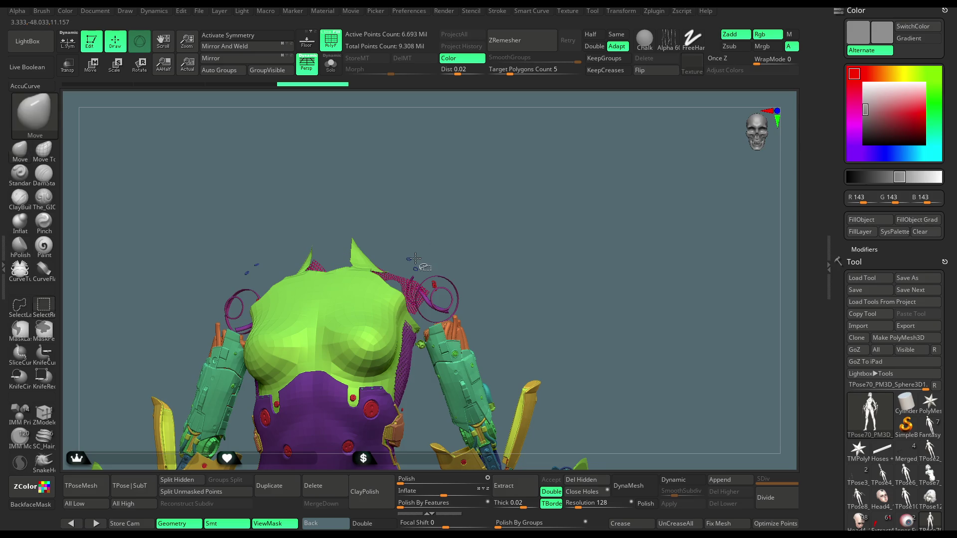
{"action": "mouse_move", "coordinate": [436, 243]}
{"action": "left_mouse_down"}
{"action": "mouse_move", "coordinate": [481, 147]}
{"action": "mouse_move", "coordinate": [465, 158]}
{"action": "mouse_move", "coordinate": [496, 199]}
{"action": "mouse_move", "coordinate": [489, 195]}
{"action": "mouse_move", "coordinate": [504, 194]}
{"action": "mouse_move", "coordinate": [490, 193]}
{"action": "mouse_move", "coordinate": [521, 98]}
{"action": "mouse_move", "coordinate": [500, 143]}
{"action": "mouse_move", "coordinate": [517, 199]}
{"action": "left_mouse_up"}
{"action": "key", "text": "ctrl+shift"}
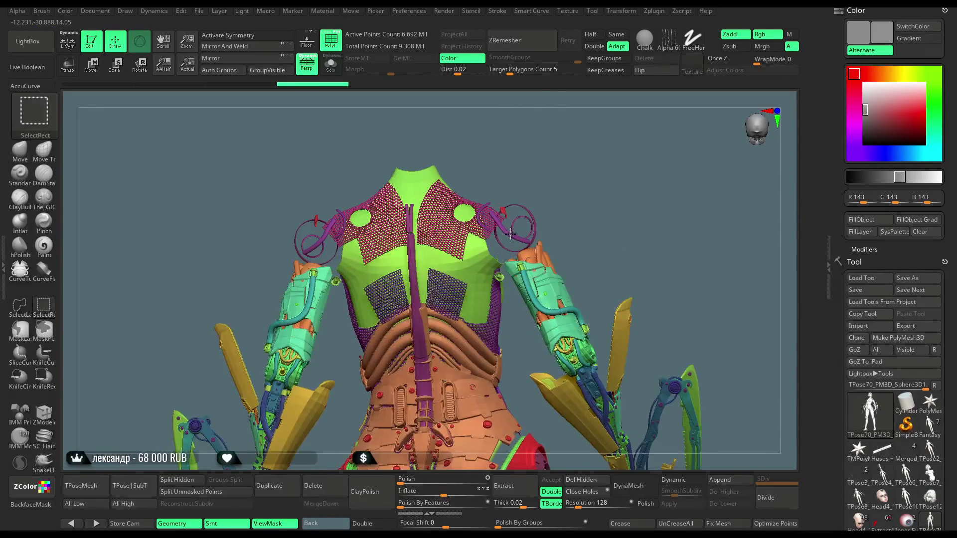
- Hide the shoulder hooks and rings, central spine tube, pink chest panels and a green piece
{"action": "left_click", "coordinate": [521, 226], "text": "ctrl+alt+shift"}
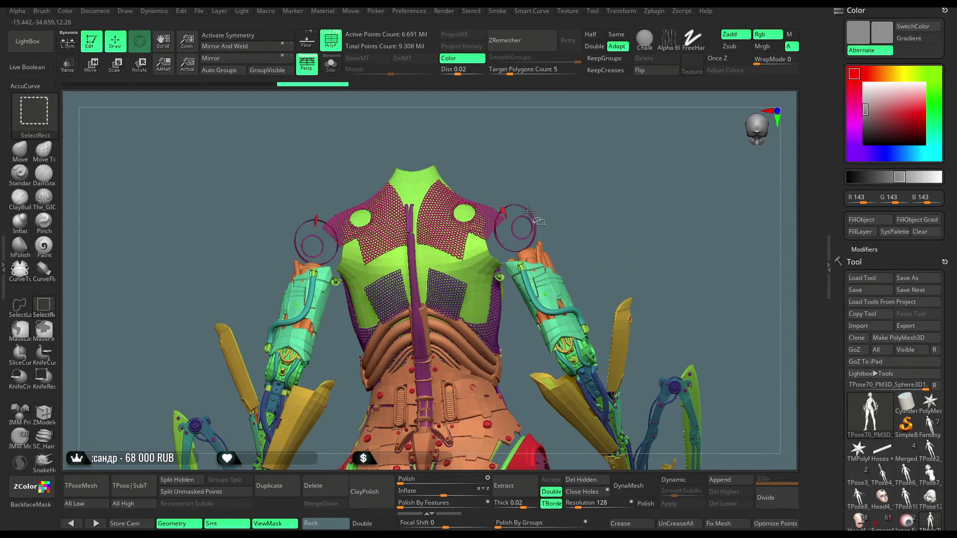
{"action": "left_click", "coordinate": [501, 212], "text": "ctrl+alt+shift"}
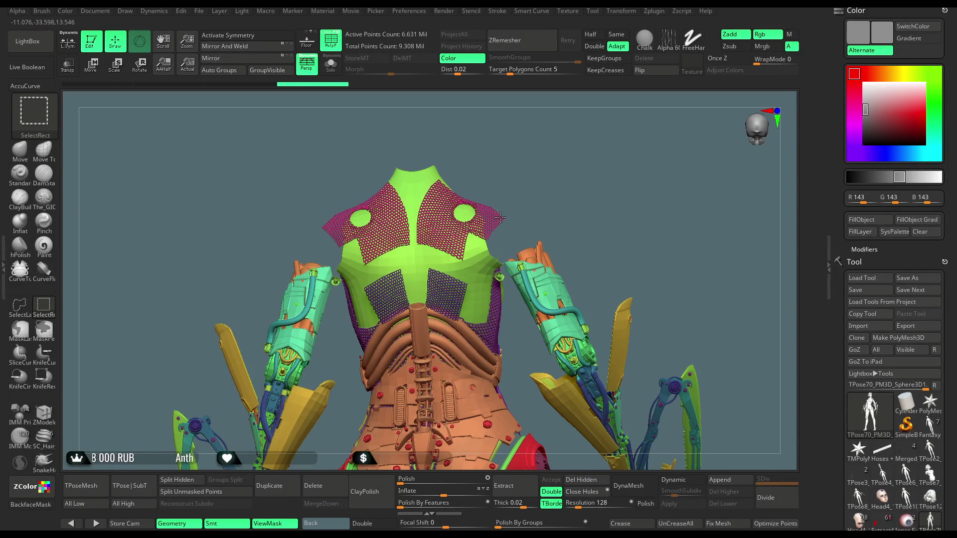
{"action": "left_click", "coordinate": [501, 218], "text": "ctrl+alt+shift"}
{"action": "left_click", "coordinate": [533, 260], "text": "ctrl+alt+shift"}
- Hide the forearm orange cylinders, teal plates and tubes, and the purple back mesh panels
{"action": "left_click", "coordinate": [541, 255], "text": "ctrl+alt+shift"}
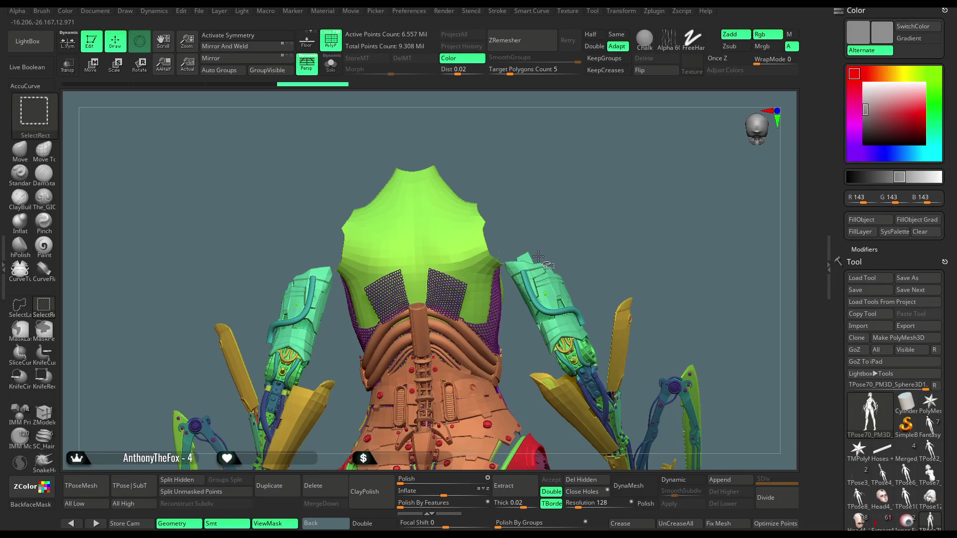
{"action": "left_click", "coordinate": [538, 269], "text": "ctrl+alt+shift"}
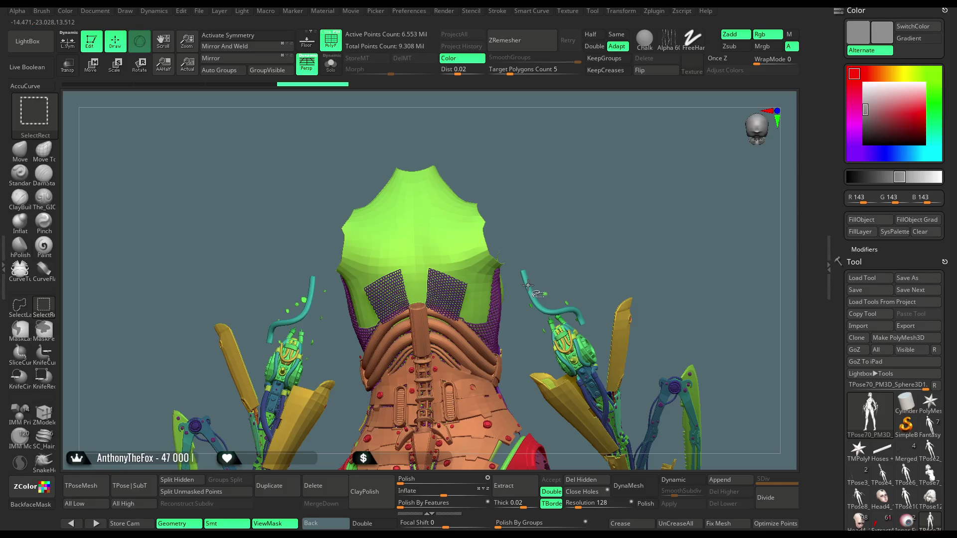
{"action": "left_click", "coordinate": [530, 283], "text": "ctrl+alt+shift"}
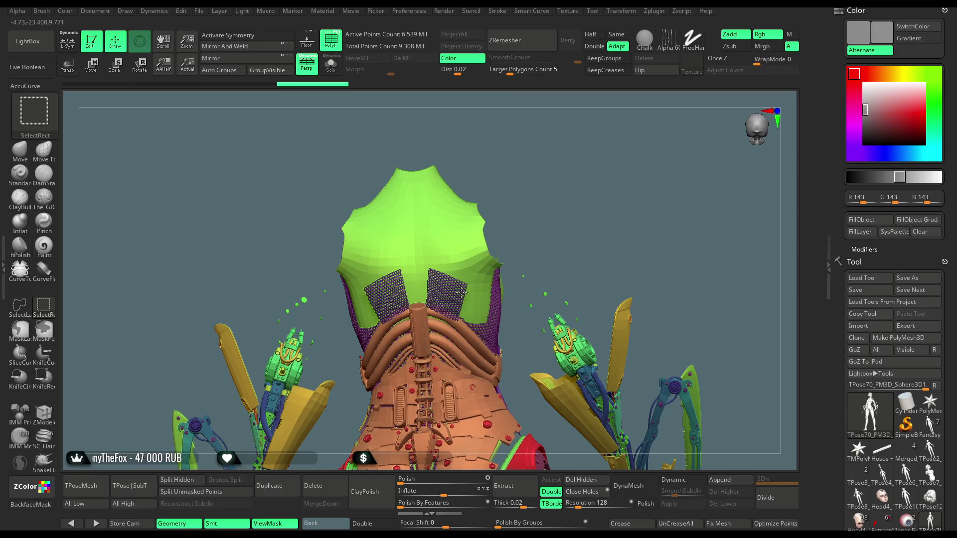
{"action": "left_click", "coordinate": [460, 293], "text": "ctrl+alt+shift"}
{"action": "key", "text": "ctrl+z"}
{"action": "left_click_drag", "start_coordinate": [524, 179], "coordinate": [551, 147]}
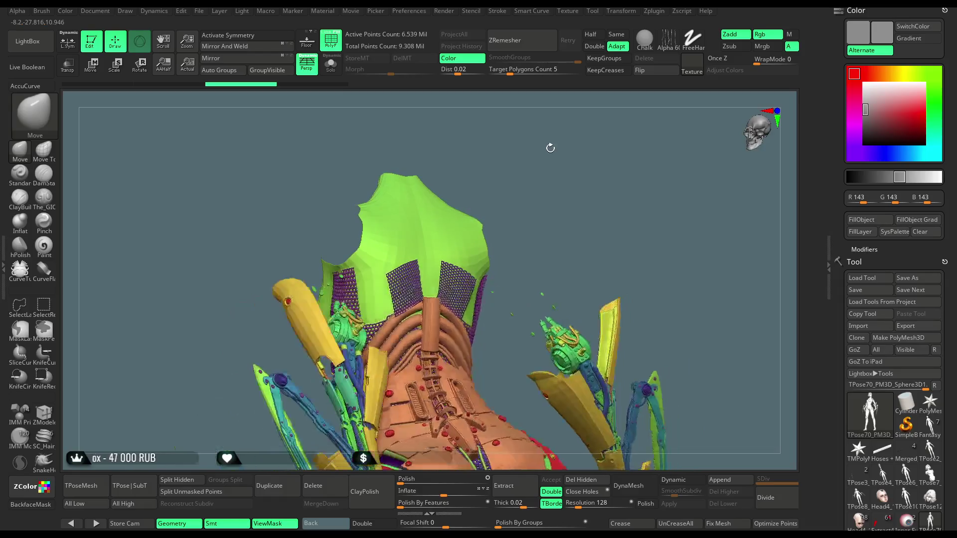
{"action": "scroll", "coordinate": [466, 245], "scroll_direction": "up", "scroll_amount": 5}
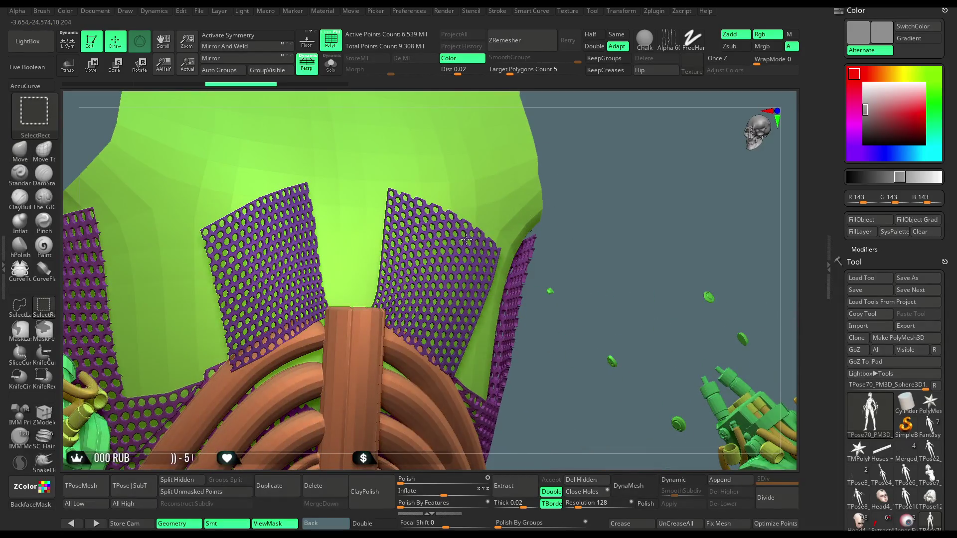
{"action": "left_click", "coordinate": [466, 240], "text": "ctrl+alt+shift"}
{"action": "scroll", "coordinate": [466, 240], "scroll_direction": "down", "scroll_amount": 5}
{"action": "mouse_move", "coordinate": [499, 199]}
{"action": "left_mouse_down"}
{"action": "mouse_move", "coordinate": [551, 160]}
{"action": "mouse_move", "coordinate": [539, 218]}
{"action": "mouse_move", "coordinate": [537, 175]}
{"action": "mouse_move", "coordinate": [562, 171]}
{"action": "mouse_move", "coordinate": [528, 140]}
{"action": "left_mouse_up"}
{"action": "key", "text": "ctrl+shift"}
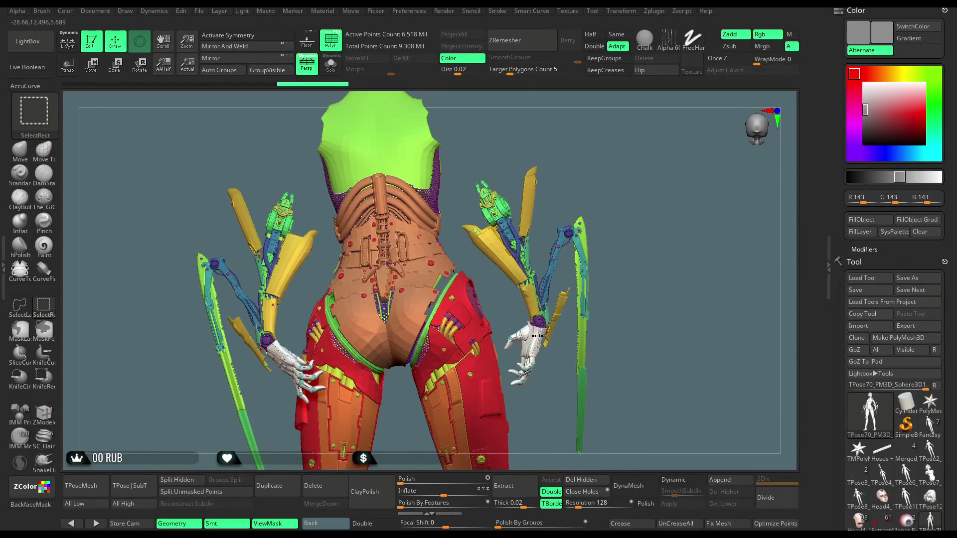
- Hide the hand and finger meshes and the cyan dots beside them
{"action": "left_click_drag", "start_coordinate": [538, 337], "coordinate": [530, 300], "text": "alt"}
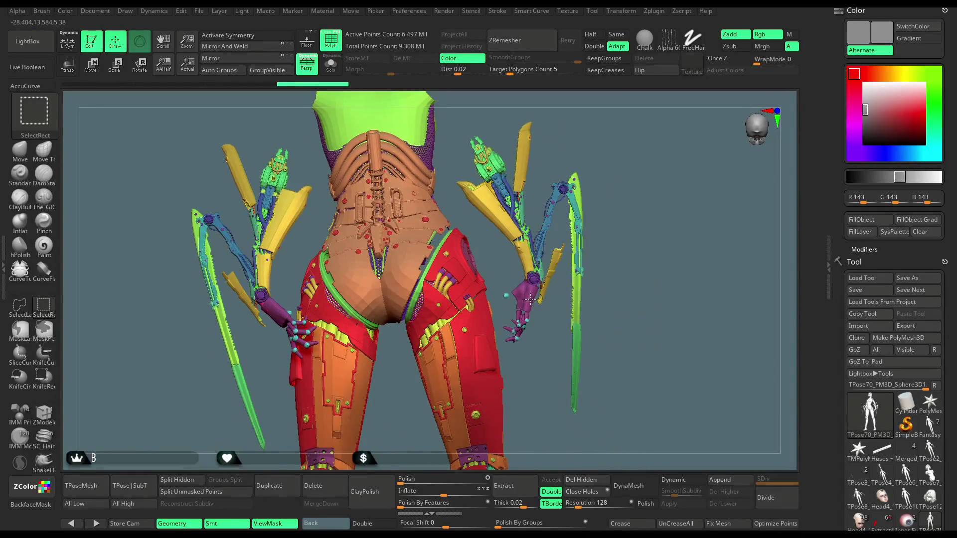
{"action": "left_click", "coordinate": [509, 297], "text": "ctrl+alt+shift"}
{"action": "left_click", "coordinate": [533, 299], "text": "ctrl+alt+shift"}
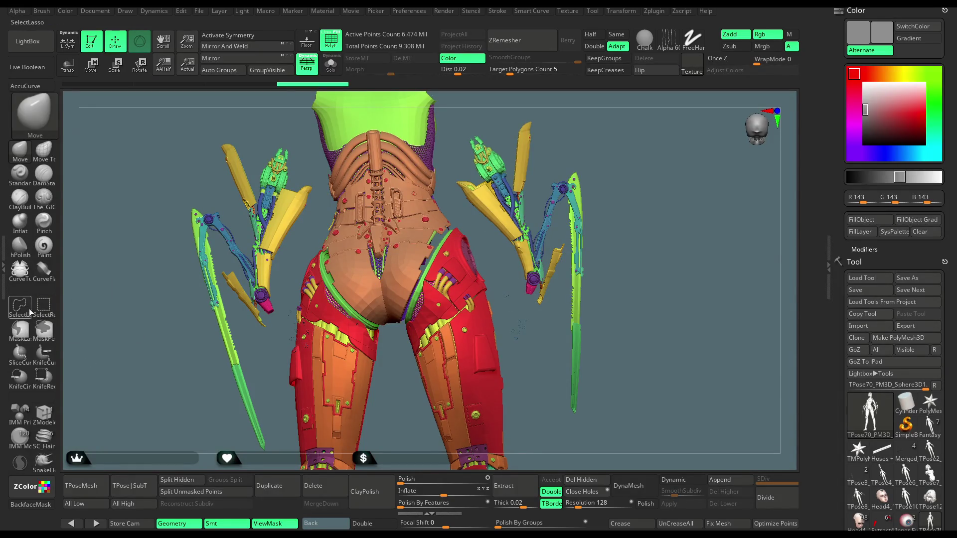
{"action": "mouse_move", "coordinate": [594, 115]}
{"action": "left_mouse_down"}
{"action": "mouse_move", "coordinate": [585, 156]}
{"action": "mouse_move", "coordinate": [474, 152]}
{"action": "mouse_move", "coordinate": [429, 224]}
{"action": "mouse_move", "coordinate": [438, 269]}
{"action": "mouse_move", "coordinate": [498, 368]}
{"action": "mouse_move", "coordinate": [619, 384]}
{"action": "mouse_move", "coordinate": [644, 299]}
{"action": "mouse_move", "coordinate": [624, 187]}
{"action": "mouse_move", "coordinate": [616, 193]}
{"action": "left_mouse_up"}
- Lasso-hide the side blade weapon
{"action": "left_click_drag", "start_coordinate": [608, 264], "coordinate": [304, 336], "text": "alt"}
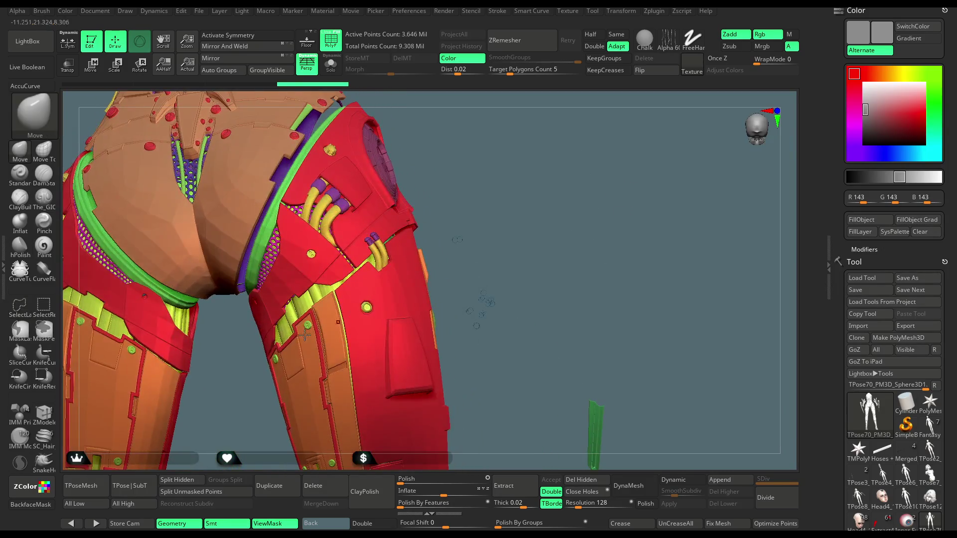
{"action": "left_click", "coordinate": [44, 305]}
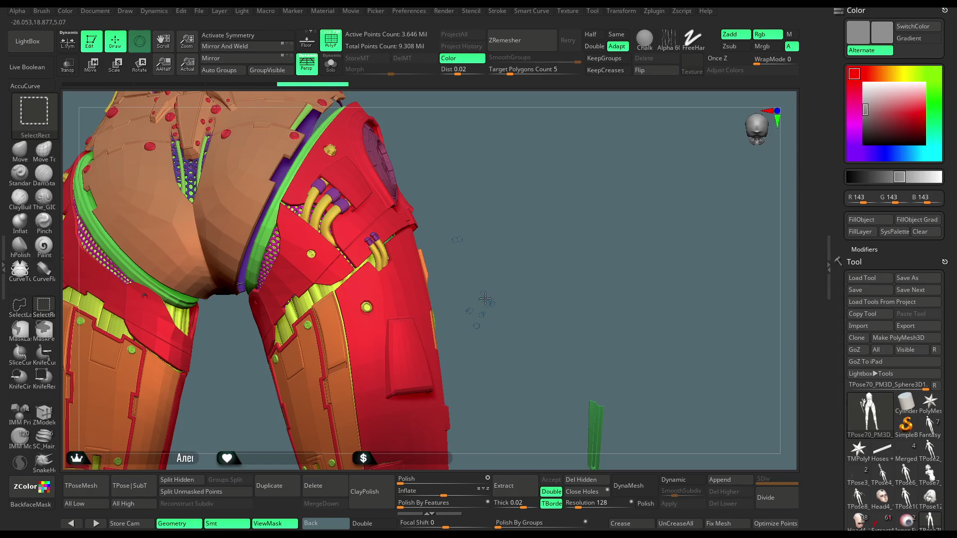
{"action": "left_click_drag", "start_coordinate": [485, 300], "coordinate": [506, 207], "text": "alt"}
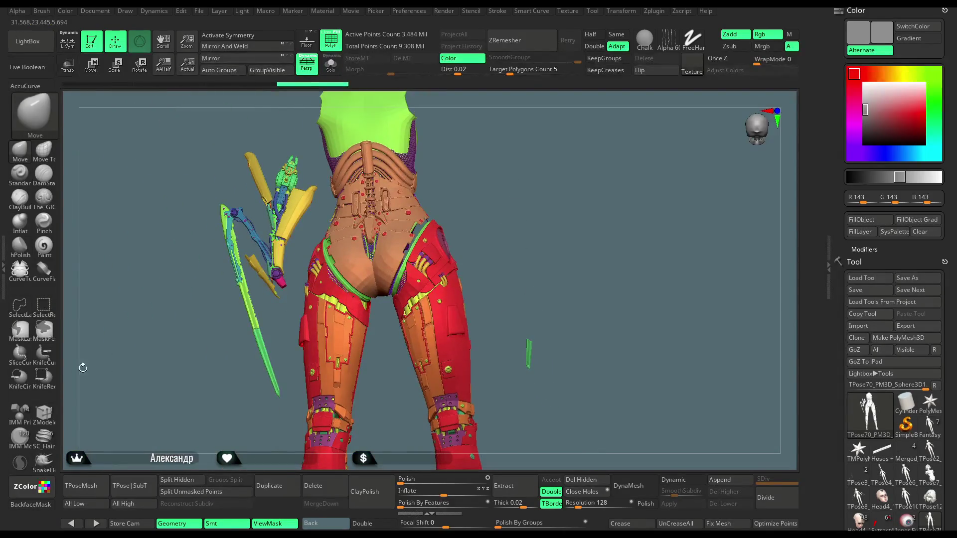
{"action": "left_click", "coordinate": [26, 308]}
{"action": "mouse_move", "coordinate": [530, 295]}
{"action": "left_mouse_down", "text": "ctrl+alt+shift"}
{"action": "mouse_move", "coordinate": [517, 348]}
{"action": "mouse_move", "coordinate": [609, 302]}
{"action": "left_mouse_up", "text": "ctrl+alt+shift"}
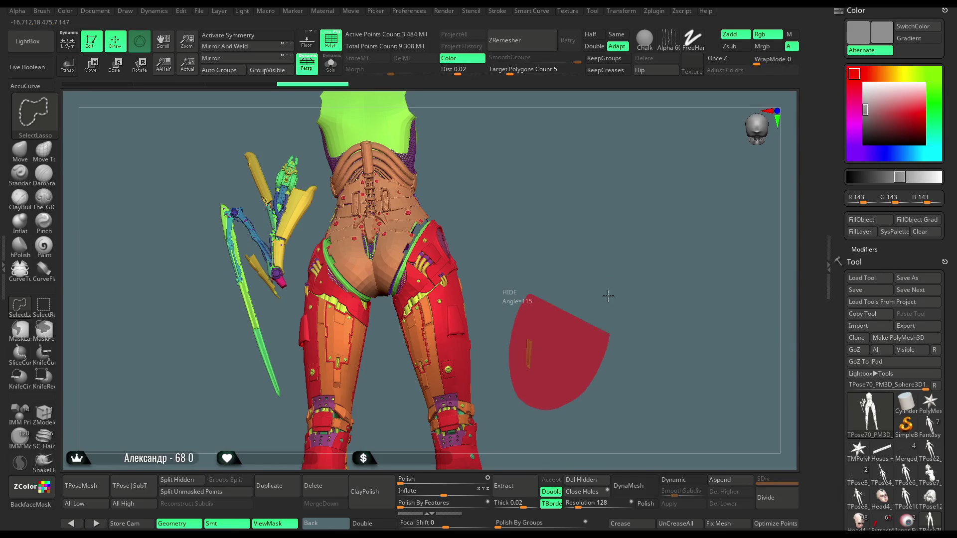
{"action": "mouse_move", "coordinate": [558, 236]}
{"action": "left_mouse_down", "text": "ctrl+alt+shift"}
{"action": "mouse_move", "coordinate": [569, 253]}
{"action": "mouse_move", "coordinate": [541, 257]}
{"action": "left_mouse_up", "text": "ctrl+alt+shift"}
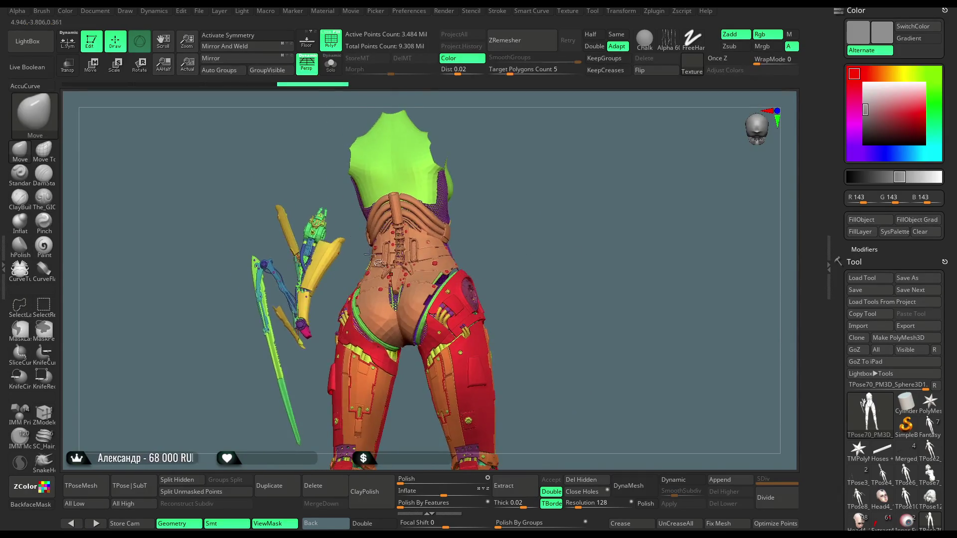
{"action": "mouse_move", "coordinate": [351, 236]}
{"action": "left_mouse_down", "text": "ctrl+alt+shift"}
{"action": "mouse_move", "coordinate": [291, 461]}
{"action": "mouse_move", "coordinate": [251, 145]}
{"action": "mouse_move", "coordinate": [297, 135]}
{"action": "left_mouse_up", "text": "ctrl+alt+shift"}
{"action": "mouse_move", "coordinate": [499, 220]}
{"action": "left_mouse_down"}
{"action": "mouse_move", "coordinate": [465, 206]}
{"action": "mouse_move", "coordinate": [690, 130]}
{"action": "mouse_move", "coordinate": [573, 178]}
{"action": "mouse_move", "coordinate": [550, 156]}
{"action": "mouse_move", "coordinate": [571, 207]}
{"action": "mouse_move", "coordinate": [579, 199]}
{"action": "mouse_move", "coordinate": [568, 177]}
{"action": "mouse_move", "coordinate": [573, 190]}
{"action": "left_mouse_up"}
- Lasso-hide the stray fragments below the hips
{"action": "key", "text": "ctrl+shift"}
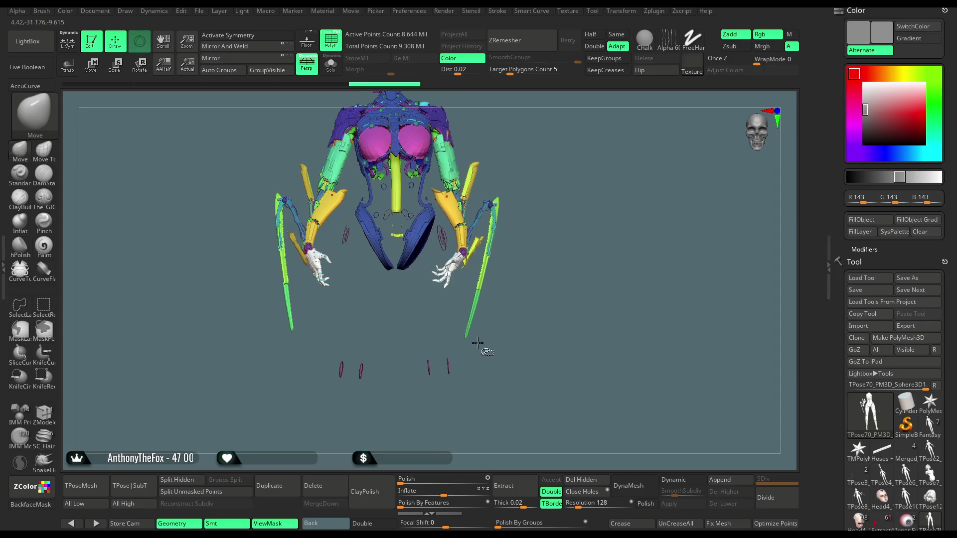
{"action": "mouse_move", "coordinate": [468, 359]}
{"action": "left_mouse_down", "text": "ctrl+alt+shift"}
{"action": "mouse_move", "coordinate": [403, 355]}
{"action": "mouse_move", "coordinate": [473, 405]}
{"action": "mouse_move", "coordinate": [468, 384]}
{"action": "left_mouse_up", "text": "ctrl+alt+shift"}
{"action": "mouse_move", "coordinate": [382, 346]}
{"action": "left_mouse_down", "text": "ctrl+alt+shift"}
{"action": "mouse_move", "coordinate": [319, 374]}
{"action": "mouse_move", "coordinate": [388, 413]}
{"action": "left_mouse_up", "text": "ctrl+alt+shift"}
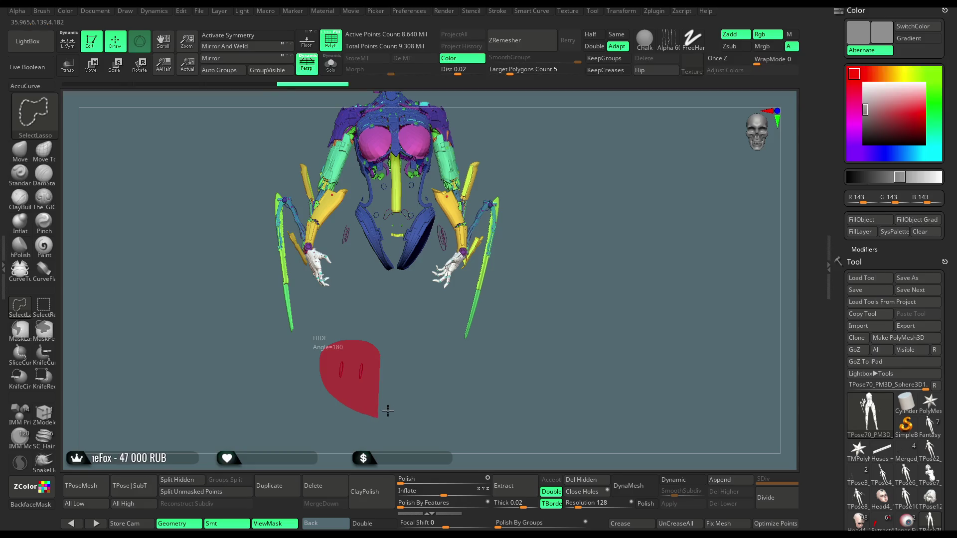
{"action": "scroll", "coordinate": [535, 128], "scroll_direction": "up", "scroll_amount": 5}
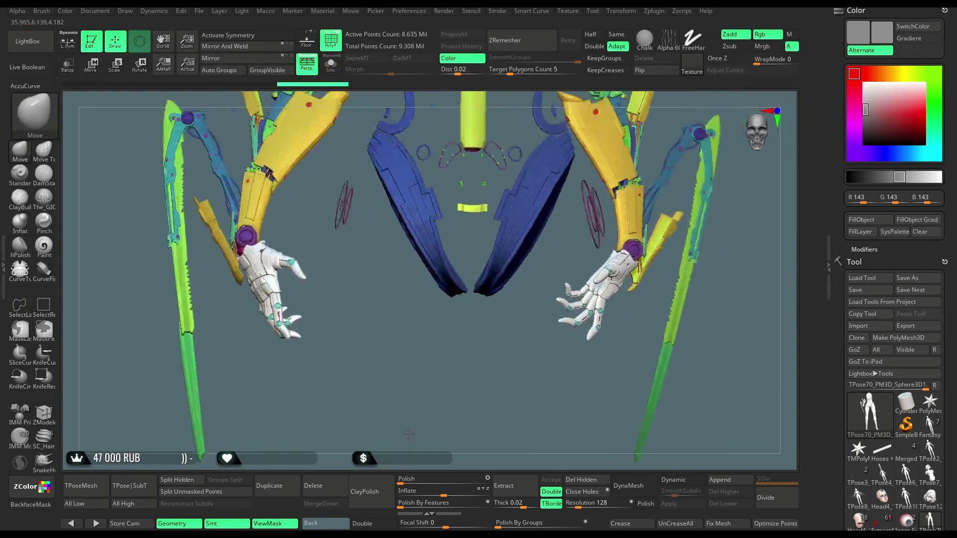
- Fill both curved chest hoses with the cyan polygroup using ZModeler
{"action": "mouse_move", "coordinate": [643, 115]}
{"action": "left_mouse_down"}
{"action": "mouse_move", "coordinate": [601, 111]}
{"action": "mouse_move", "coordinate": [440, 271]}
{"action": "mouse_move", "coordinate": [432, 294]}
{"action": "mouse_move", "coordinate": [449, 304]}
{"action": "mouse_move", "coordinate": [426, 290]}
{"action": "mouse_move", "coordinate": [422, 298]}
{"action": "mouse_move", "coordinate": [449, 250]}
{"action": "mouse_move", "coordinate": [400, 277]}
{"action": "left_mouse_up"}
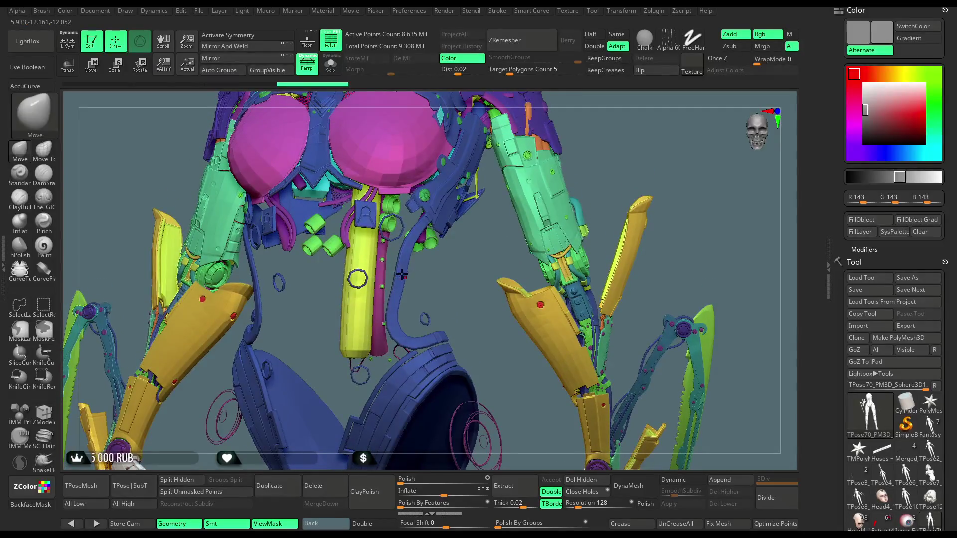
{"action": "left_click", "coordinate": [43, 413]}
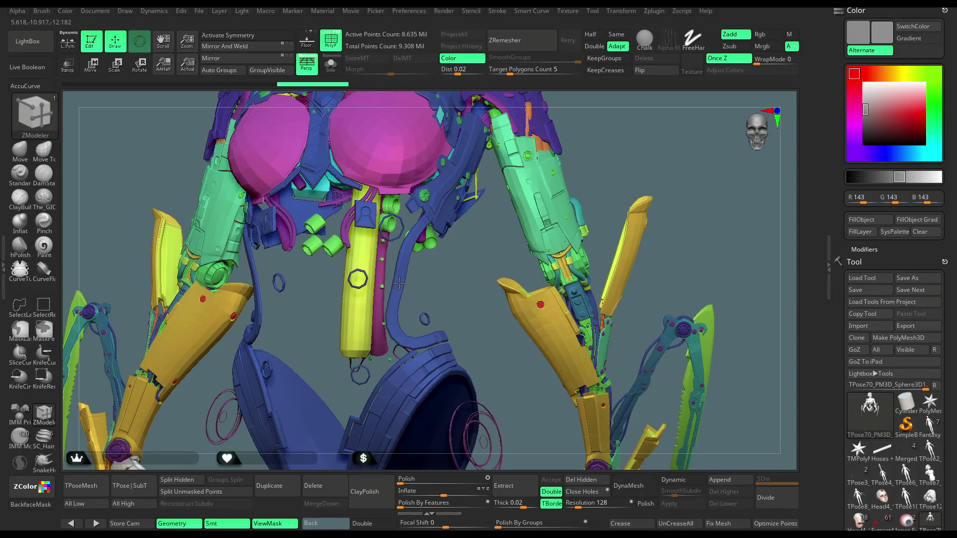
{"action": "left_click", "coordinate": [399, 283]}
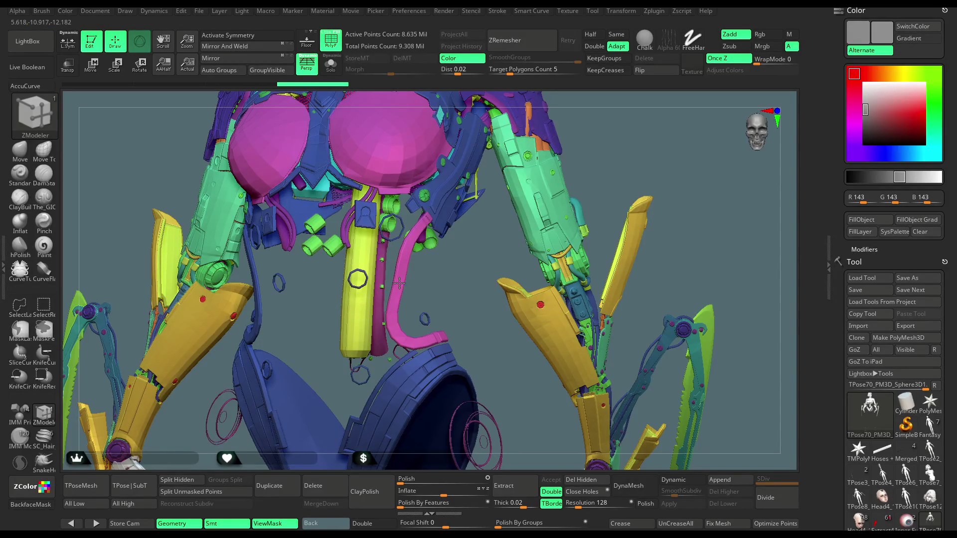
{"action": "left_click", "coordinate": [399, 283]}
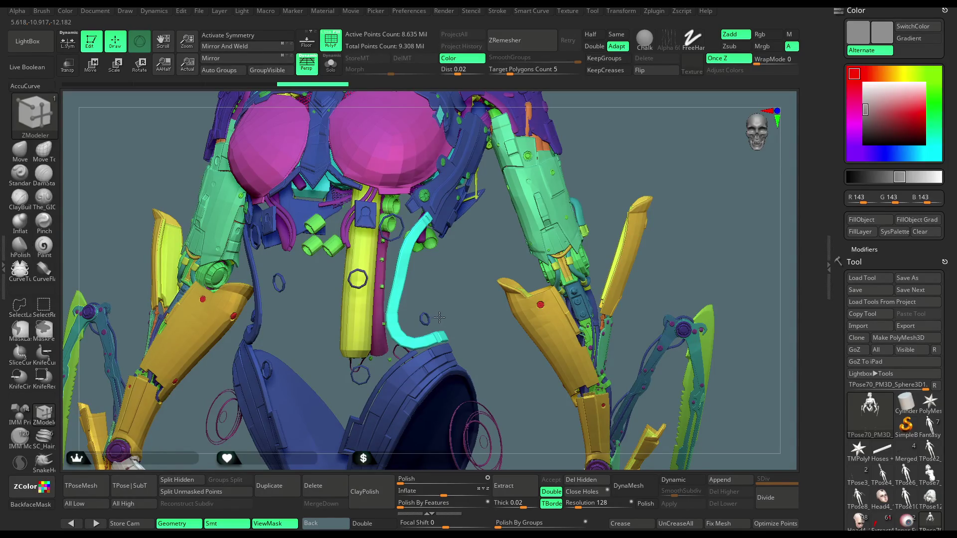
{"action": "left_click_drag", "start_coordinate": [430, 273], "coordinate": [310, 299]}
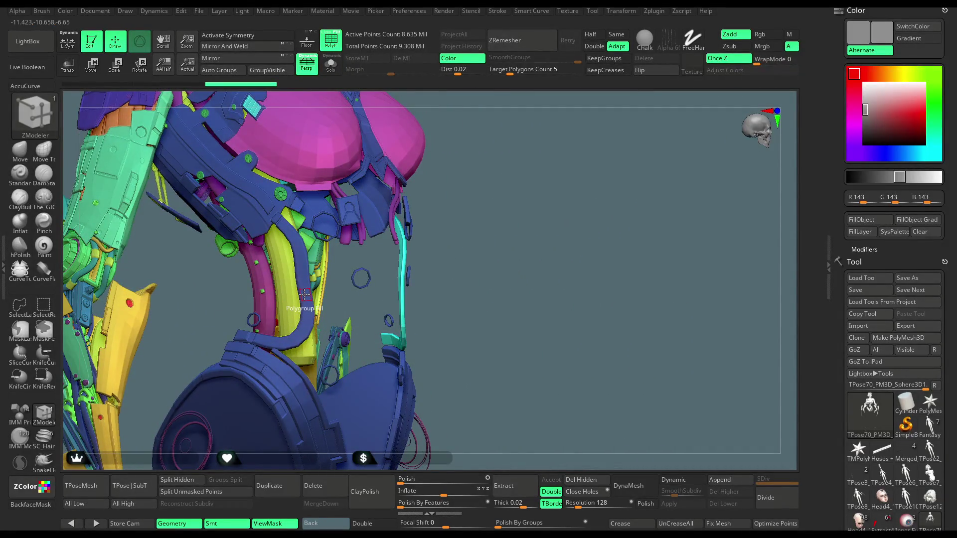
{"action": "left_click", "coordinate": [304, 295]}
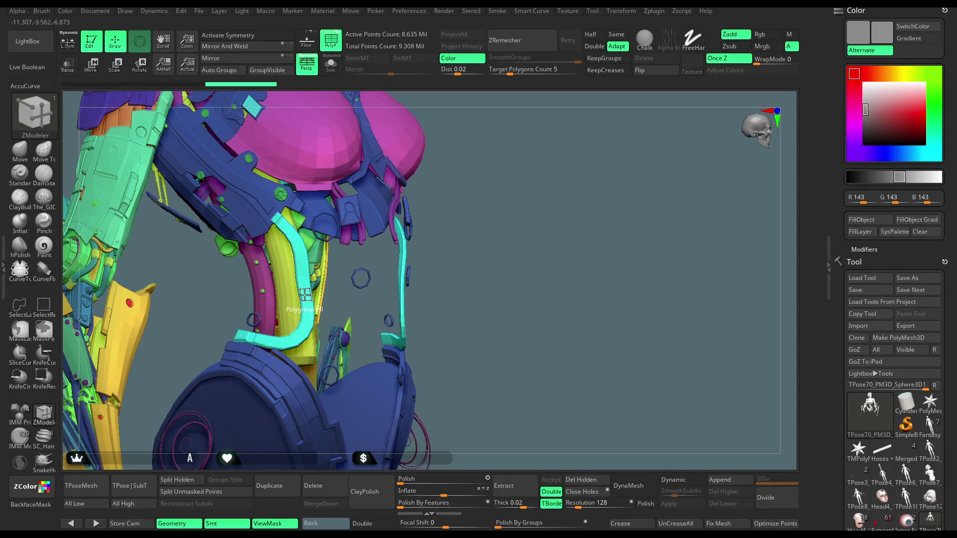
{"action": "mouse_move", "coordinate": [304, 296]}
{"action": "left_mouse_down"}
{"action": "mouse_move", "coordinate": [473, 173]}
{"action": "mouse_move", "coordinate": [466, 182]}
{"action": "left_mouse_up"}
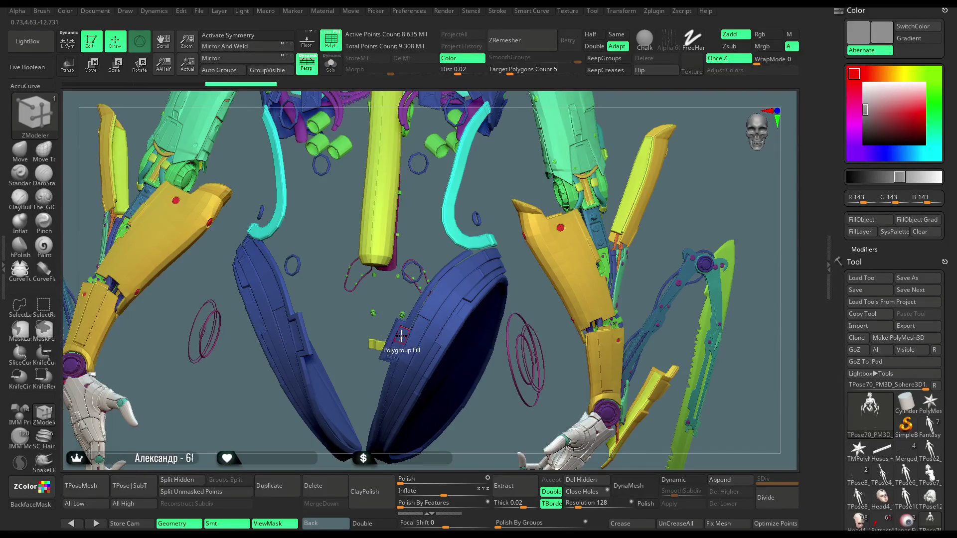
- Fill every strip, rim and inner face of both hip shells with cyan
{"action": "left_click", "coordinate": [401, 336]}
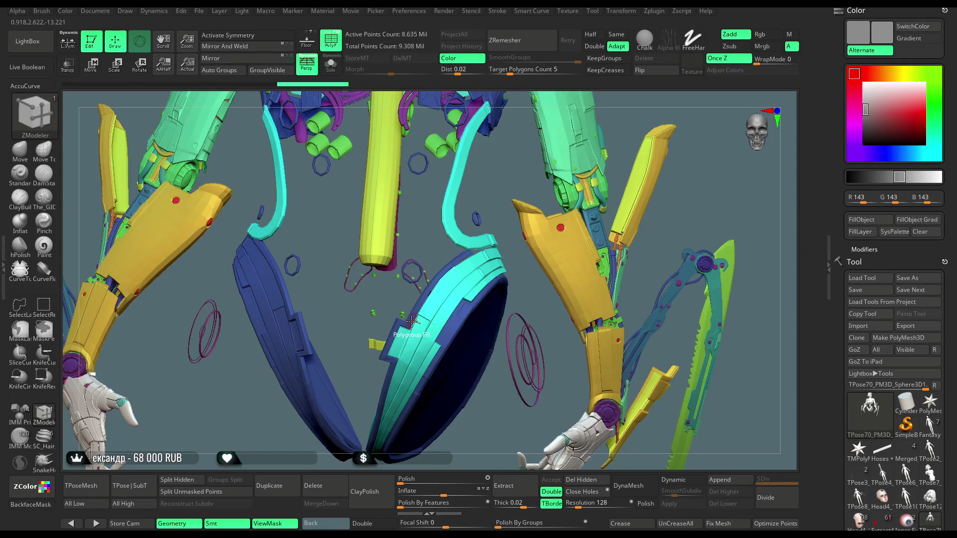
{"action": "left_click", "coordinate": [412, 321]}
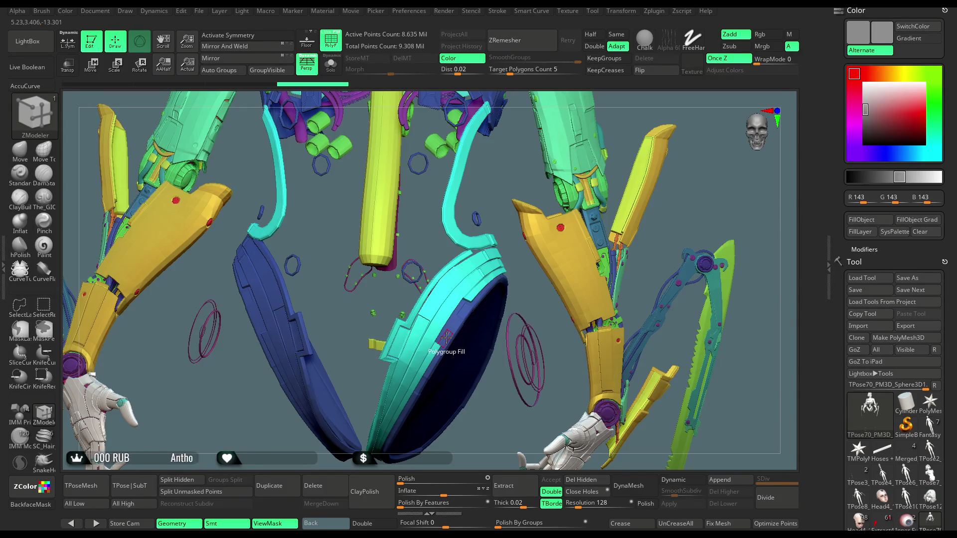
{"action": "left_click", "coordinate": [446, 338]}
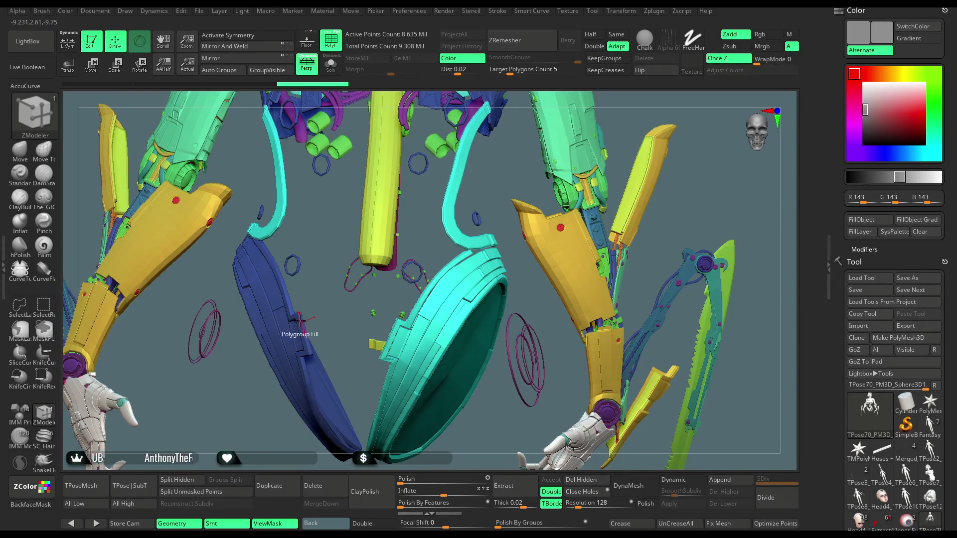
{"action": "left_click_drag", "start_coordinate": [316, 298], "coordinate": [306, 340], "text": "alt"}
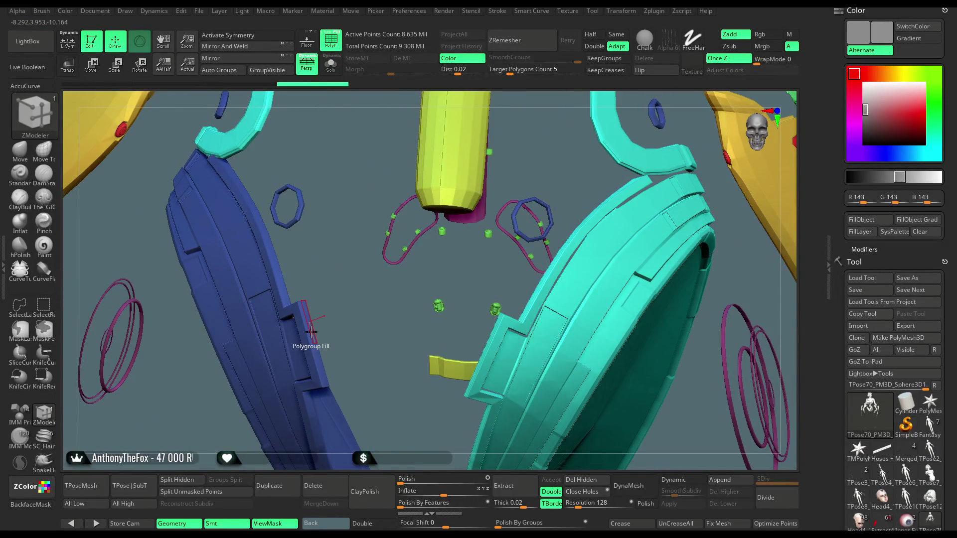
{"action": "left_click", "coordinate": [311, 331]}
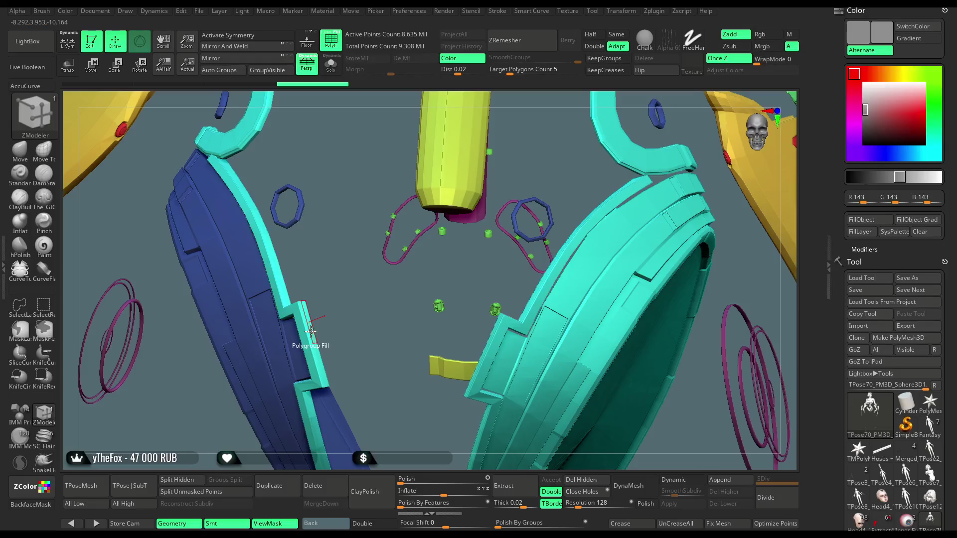
{"action": "right_click_drag", "start_coordinate": [308, 333], "coordinate": [245, 280]}
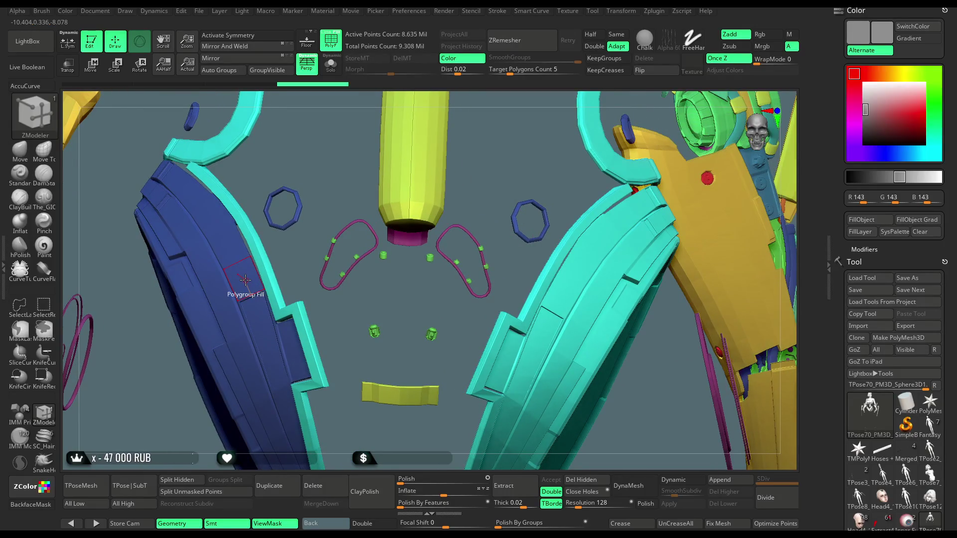
{"action": "left_click", "coordinate": [245, 280]}
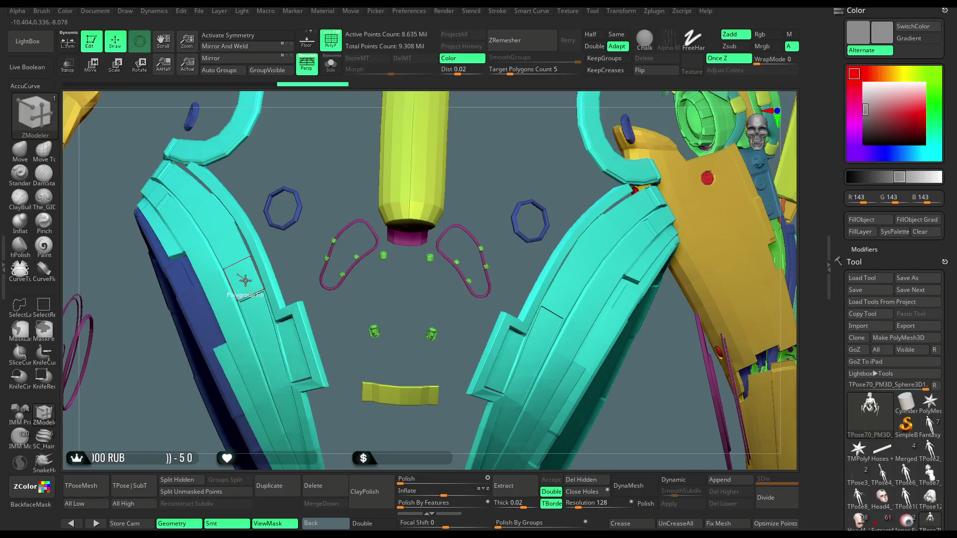
{"action": "left_click", "coordinate": [196, 310]}
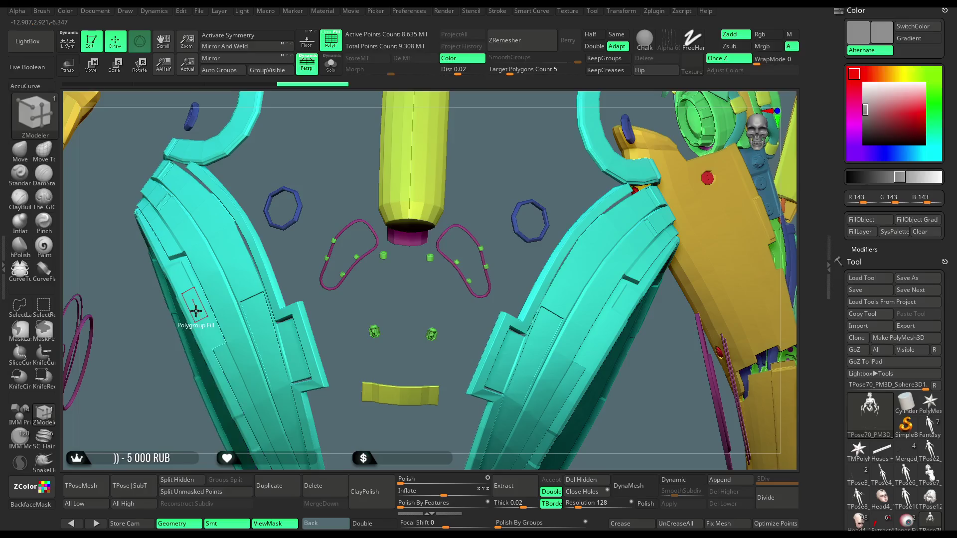
{"action": "mouse_move", "coordinate": [391, 348]}
{"action": "right_mouse_down"}
{"action": "mouse_move", "coordinate": [527, 158]}
{"action": "mouse_move", "coordinate": [534, 166]}
{"action": "mouse_move", "coordinate": [518, 179]}
{"action": "mouse_move", "coordinate": [537, 195]}
{"action": "mouse_move", "coordinate": [133, 308]}
{"action": "right_mouse_up"}
{"action": "left_click", "coordinate": [44, 304]}
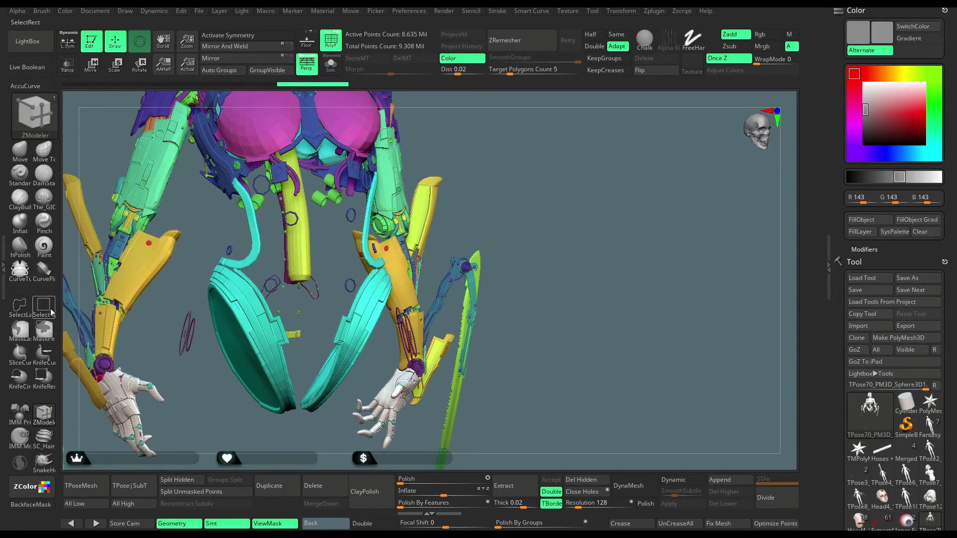
- Hide the cyan hip shells and show the polygon wireframe
{"action": "left_click", "coordinate": [270, 370], "text": "ctrl+alt+shift"}
{"action": "mouse_move", "coordinate": [462, 143]}
{"action": "right_mouse_down"}
{"action": "mouse_move", "coordinate": [473, 127]}
{"action": "mouse_move", "coordinate": [448, 234]}
{"action": "mouse_move", "coordinate": [424, 238]}
{"action": "mouse_move", "coordinate": [451, 230]}
{"action": "mouse_move", "coordinate": [385, 332]}
{"action": "mouse_move", "coordinate": [397, 379]}
{"action": "mouse_move", "coordinate": [359, 455]}
{"action": "mouse_move", "coordinate": [419, 312]}
{"action": "mouse_move", "coordinate": [354, 159]}
{"action": "right_mouse_up"}
{"action": "left_click", "coordinate": [331, 39]}
{"action": "mouse_move", "coordinate": [434, 315]}
{"action": "right_mouse_down", "text": "alt"}
{"action": "mouse_move", "coordinate": [441, 335]}
{"action": "mouse_move", "coordinate": [436, 305]}
{"action": "mouse_move", "coordinate": [455, 362]}
{"action": "mouse_move", "coordinate": [306, 284]}
{"action": "mouse_move", "coordinate": [363, 316]}
{"action": "mouse_move", "coordinate": [367, 297]}
{"action": "right_mouse_up", "text": "alt"}
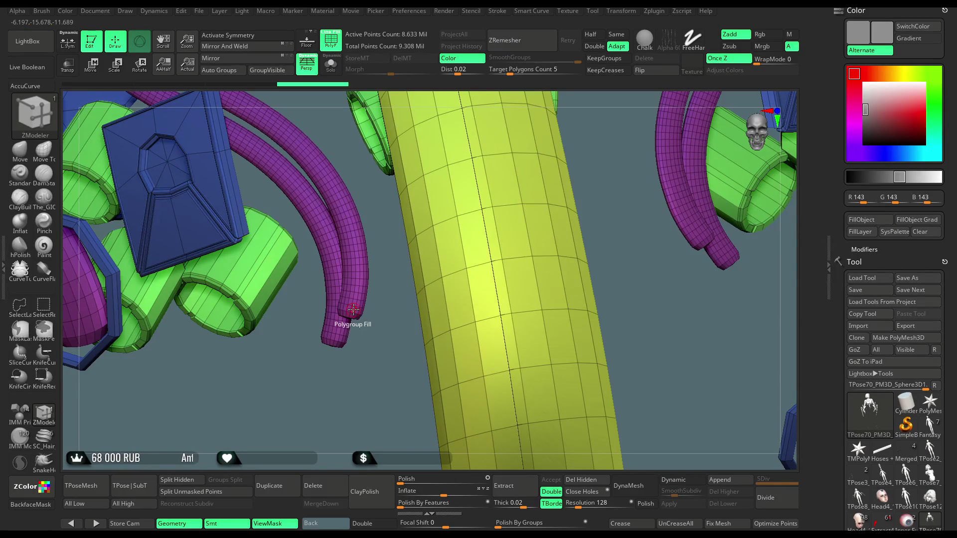
- Give the outer spine hose, its end and both tube tips a new cyan polygroup
{"action": "left_click", "coordinate": [353, 310]}
{"action": "scroll", "coordinate": [360, 329], "scroll_direction": "up", "scroll_amount": 5}
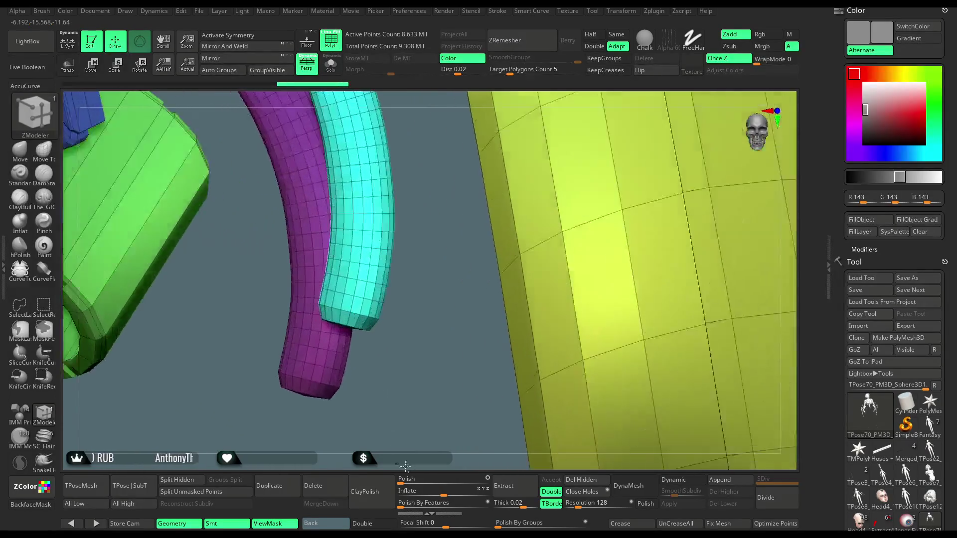
{"action": "left_click", "coordinate": [316, 362]}
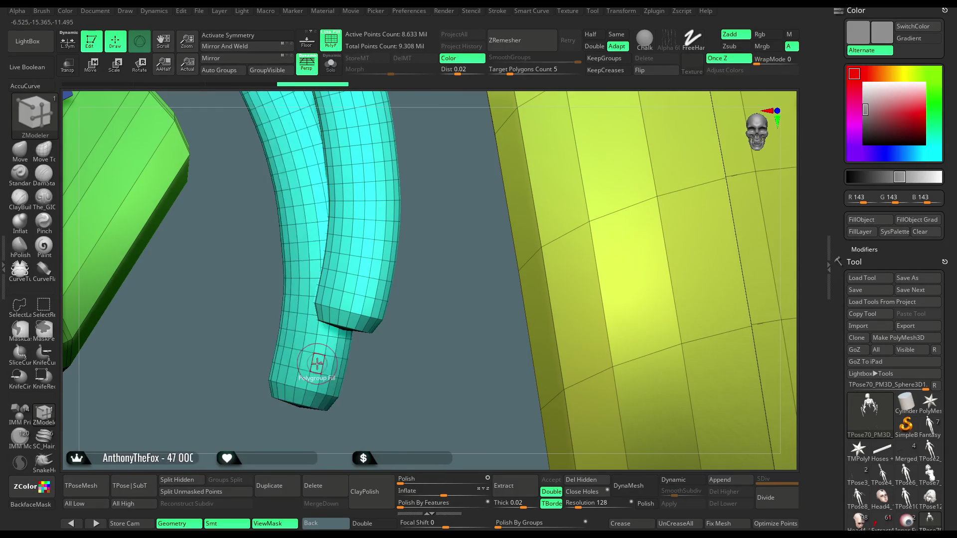
{"action": "mouse_move", "coordinate": [419, 410]}
{"action": "left_mouse_down"}
{"action": "mouse_move", "coordinate": [586, 328]}
{"action": "mouse_move", "coordinate": [433, 357]}
{"action": "mouse_move", "coordinate": [442, 367]}
{"action": "left_mouse_up"}
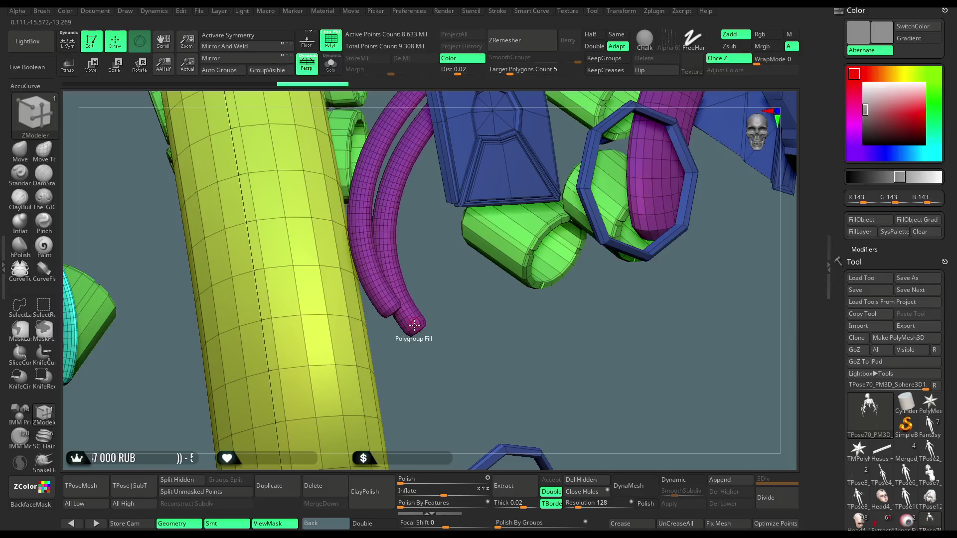
{"action": "left_click", "coordinate": [414, 325]}
{"action": "mouse_move", "coordinate": [433, 274]}
{"action": "left_mouse_down", "text": "alt"}
{"action": "mouse_move", "coordinate": [438, 320]}
{"action": "mouse_move", "coordinate": [375, 302]}
{"action": "mouse_move", "coordinate": [355, 282]}
{"action": "left_mouse_up", "text": "alt"}
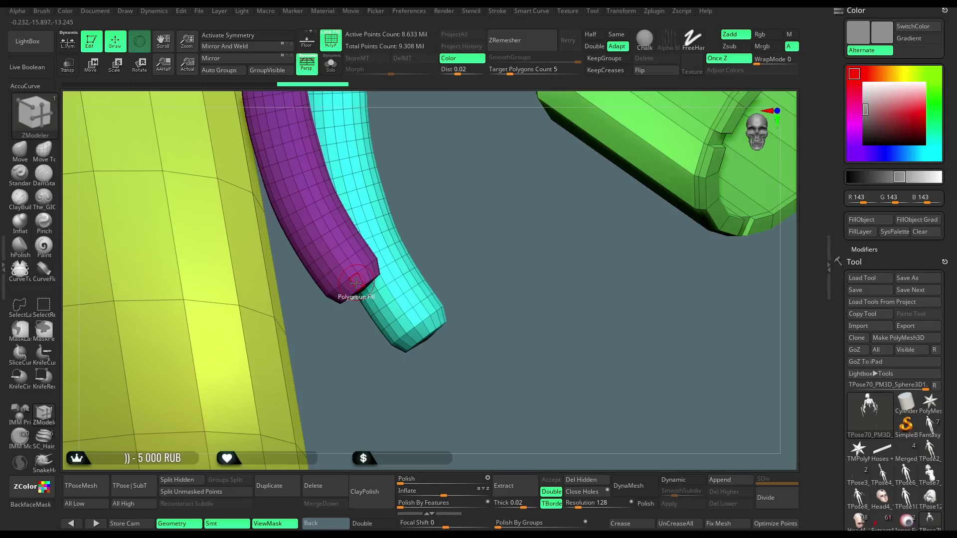
{"action": "left_click", "coordinate": [357, 282]}
- Add the two blue square connector panels to the cyan polygroup
{"action": "left_click_drag", "start_coordinate": [498, 319], "coordinate": [456, 154]}
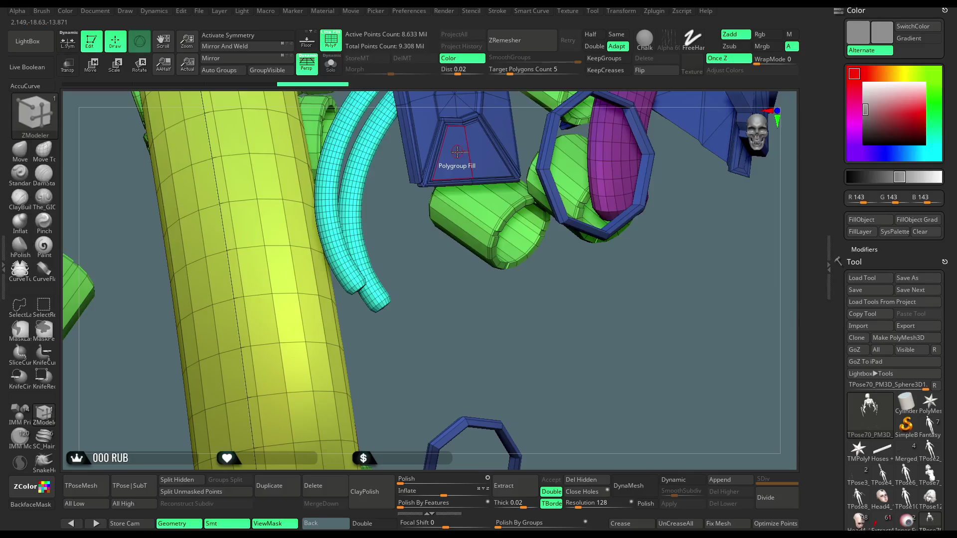
{"action": "left_click", "coordinate": [457, 152]}
{"action": "mouse_move", "coordinate": [462, 348]}
{"action": "left_mouse_down"}
{"action": "mouse_move", "coordinate": [443, 319]}
{"action": "mouse_move", "coordinate": [477, 306]}
{"action": "mouse_move", "coordinate": [280, 276]}
{"action": "left_mouse_up"}
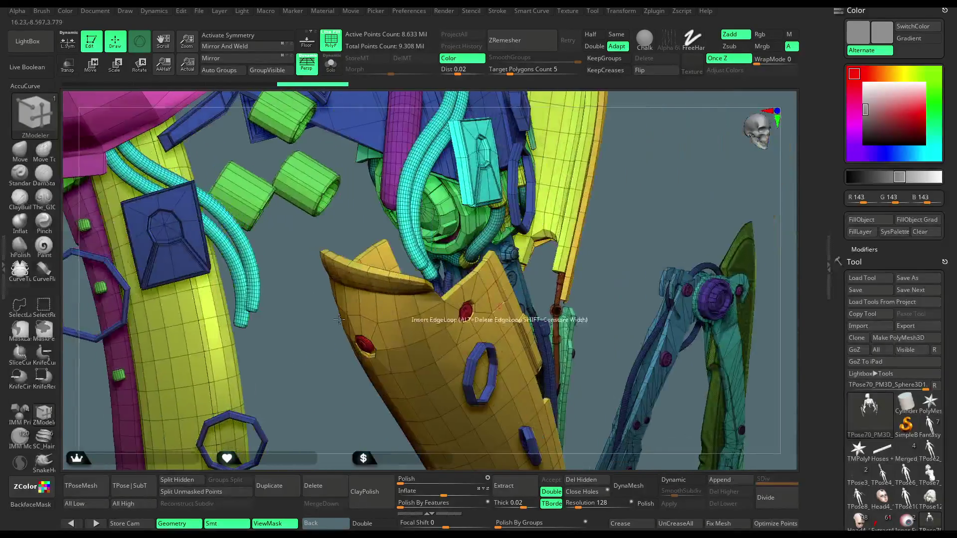
{"action": "left_click", "coordinate": [182, 261]}
{"action": "mouse_move", "coordinate": [345, 414]}
{"action": "left_mouse_down", "text": "alt"}
{"action": "mouse_move", "coordinate": [408, 175]}
{"action": "mouse_move", "coordinate": [465, 182]}
{"action": "mouse_move", "coordinate": [462, 146]}
{"action": "mouse_move", "coordinate": [457, 153]}
{"action": "left_mouse_up", "text": "alt"}
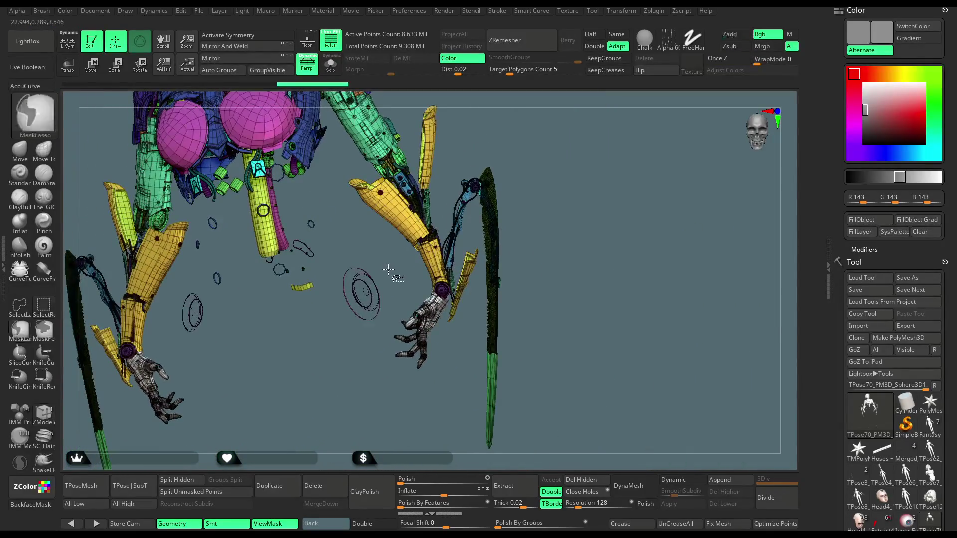
- Lasso-hide the floating rings and loose fragments below the torso
{"action": "mouse_move", "coordinate": [380, 259]}
{"action": "left_mouse_down", "text": "ctrl+alt+shift"}
{"action": "mouse_move", "coordinate": [349, 274]}
{"action": "mouse_move", "coordinate": [337, 346]}
{"action": "left_mouse_up", "text": "ctrl+alt+shift"}
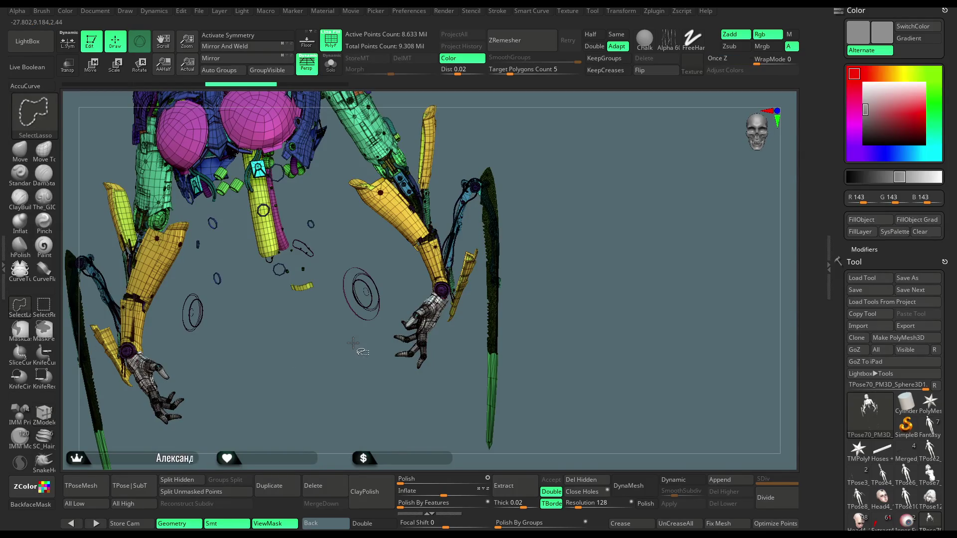
{"action": "mouse_move", "coordinate": [352, 342]}
{"action": "left_mouse_down", "text": "ctrl+alt+shift"}
{"action": "mouse_move", "coordinate": [393, 304]}
{"action": "mouse_move", "coordinate": [337, 253]}
{"action": "mouse_move", "coordinate": [327, 282]}
{"action": "left_mouse_up", "text": "ctrl+alt+shift"}
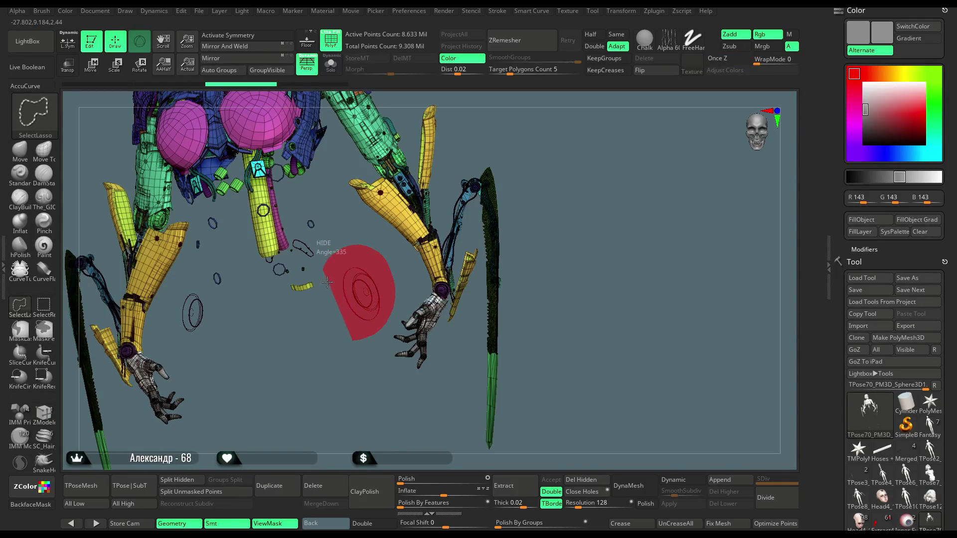
{"action": "left_click_drag", "start_coordinate": [339, 313], "coordinate": [331, 344], "text": "ctrl+alt+shift"}
{"action": "left_click_drag", "start_coordinate": [306, 379], "coordinate": [355, 395]}
{"action": "mouse_move", "coordinate": [286, 329]}
{"action": "left_mouse_down", "text": "ctrl+alt+shift"}
{"action": "mouse_move", "coordinate": [234, 299]}
{"action": "mouse_move", "coordinate": [244, 360]}
{"action": "left_mouse_up", "text": "ctrl+alt+shift"}
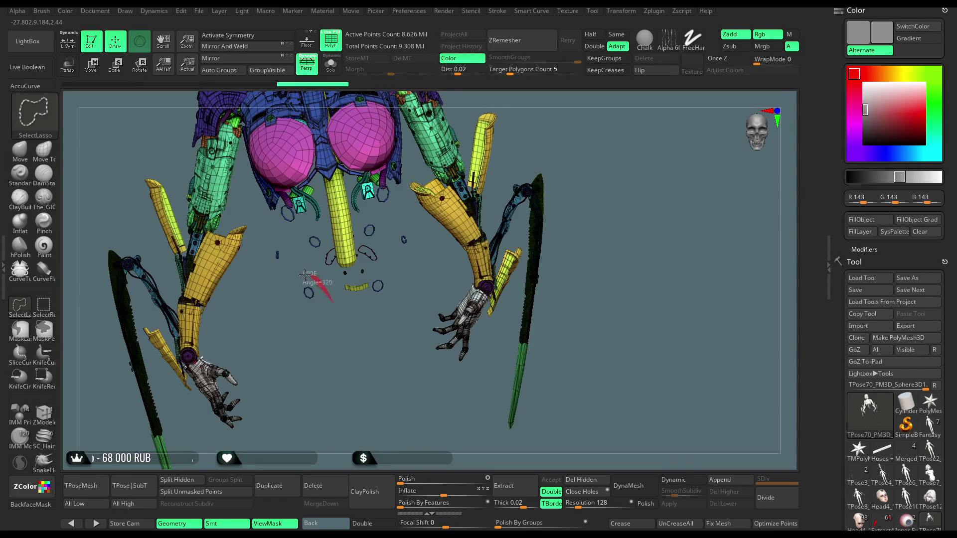
{"action": "left_click_drag", "start_coordinate": [307, 274], "coordinate": [319, 333], "text": "ctrl+alt+shift"}
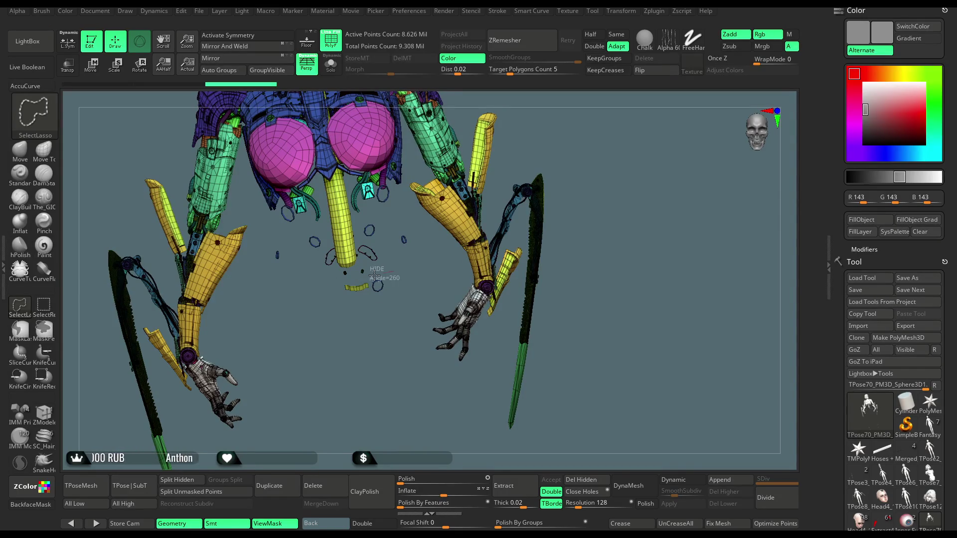
{"action": "mouse_move", "coordinate": [348, 282]}
{"action": "left_mouse_down", "text": "ctrl+alt+shift"}
{"action": "mouse_move", "coordinate": [389, 334]}
{"action": "mouse_move", "coordinate": [395, 306]}
{"action": "mouse_move", "coordinate": [384, 306]}
{"action": "mouse_move", "coordinate": [370, 394]}
{"action": "left_mouse_up", "text": "ctrl+alt+shift"}
- Hide the pink ring, small red piece, blue octagon and small ring
{"action": "mouse_move", "coordinate": [339, 267]}
{"action": "left_mouse_down", "text": "ctrl+alt+shift"}
{"action": "mouse_move", "coordinate": [344, 314]}
{"action": "mouse_move", "coordinate": [233, 294]}
{"action": "mouse_move", "coordinate": [288, 250]}
{"action": "mouse_move", "coordinate": [316, 256]}
{"action": "left_mouse_up", "text": "ctrl+alt+shift"}
{"action": "left_click_drag", "start_coordinate": [333, 295], "coordinate": [334, 297], "text": "ctrl+alt+shift"}
{"action": "mouse_move", "coordinate": [423, 255]}
{"action": "left_mouse_down", "text": "ctrl+alt+shift"}
{"action": "mouse_move", "coordinate": [476, 303]}
{"action": "mouse_move", "coordinate": [528, 259]}
{"action": "mouse_move", "coordinate": [481, 237]}
{"action": "mouse_move", "coordinate": [471, 252]}
{"action": "mouse_move", "coordinate": [344, 266]}
{"action": "left_mouse_up", "text": "ctrl+alt+shift"}
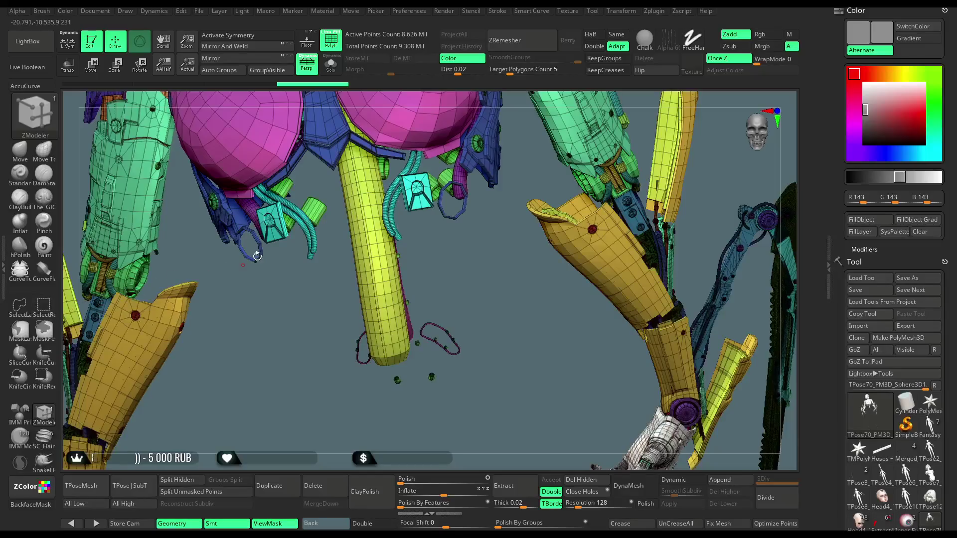
{"action": "key", "text": "ctrl+shift"}
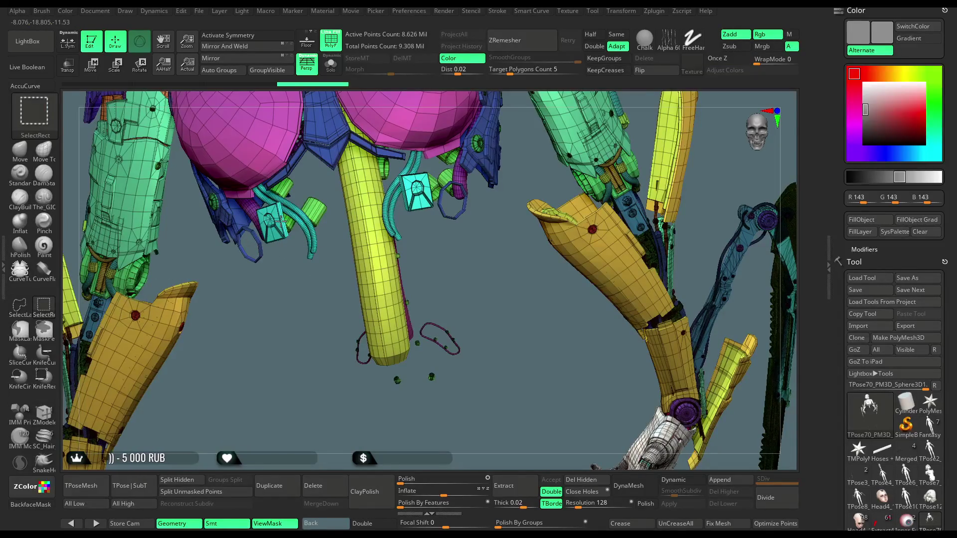
- Hide the cyan hose polygroup and bring the chest front into view
{"action": "left_click", "coordinate": [280, 222], "text": "ctrl+alt+shift"}
{"action": "mouse_move", "coordinate": [335, 252]}
{"action": "left_mouse_down"}
{"action": "mouse_move", "coordinate": [406, 276]}
{"action": "mouse_move", "coordinate": [384, 297]}
{"action": "mouse_move", "coordinate": [423, 366]}
{"action": "mouse_move", "coordinate": [404, 320]}
{"action": "left_mouse_up"}
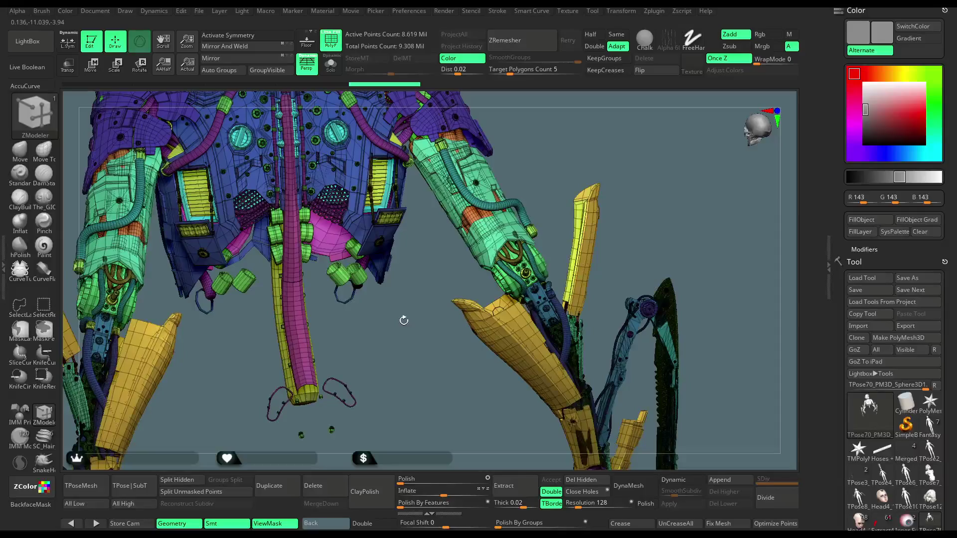
{"action": "mouse_move", "coordinate": [375, 323]}
{"action": "left_mouse_down"}
{"action": "mouse_move", "coordinate": [389, 344]}
{"action": "mouse_move", "coordinate": [395, 315]}
{"action": "mouse_move", "coordinate": [274, 442]}
{"action": "mouse_move", "coordinate": [391, 412]}
{"action": "left_mouse_up"}
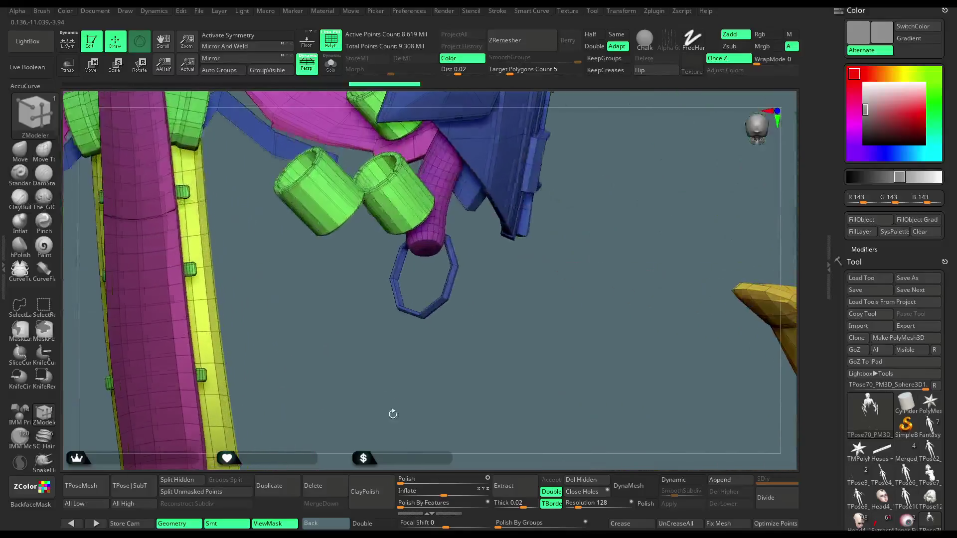
- Fill each green front chest vent cylinder into the cyan polygroup
{"action": "left_click", "coordinate": [404, 210]}
{"action": "left_click_drag", "start_coordinate": [348, 311], "coordinate": [376, 265]}
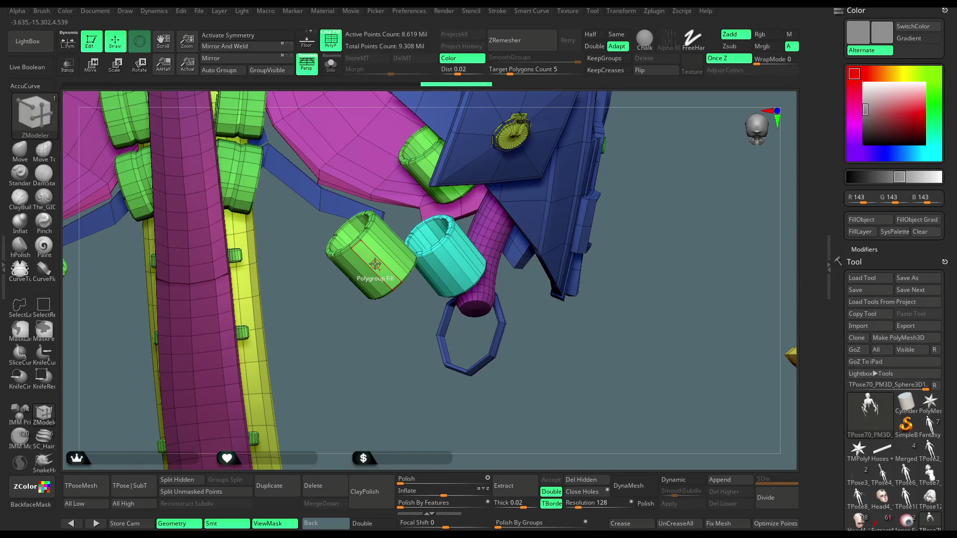
{"action": "left_click", "coordinate": [375, 264]}
{"action": "left_click_drag", "start_coordinate": [368, 335], "coordinate": [443, 210]}
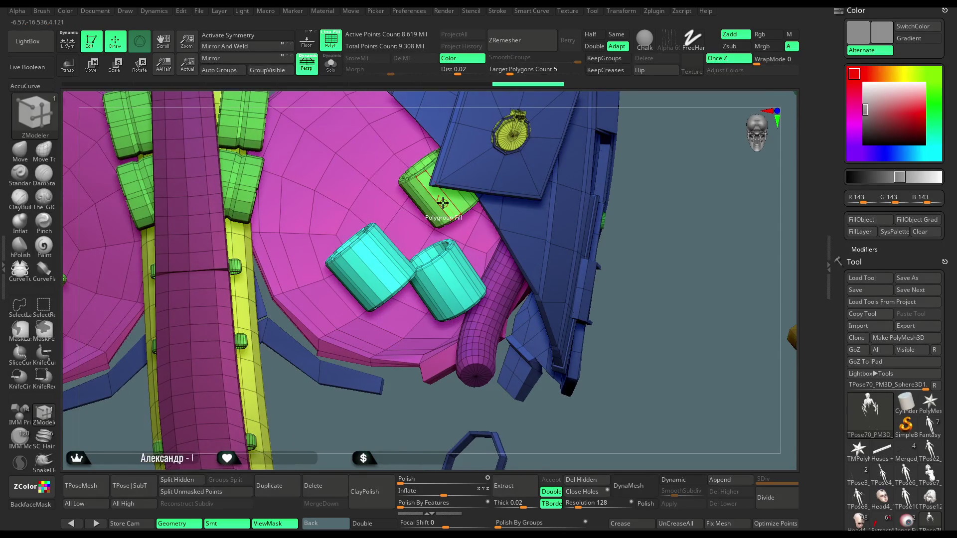
{"action": "left_click_drag", "start_coordinate": [324, 431], "coordinate": [332, 234]}
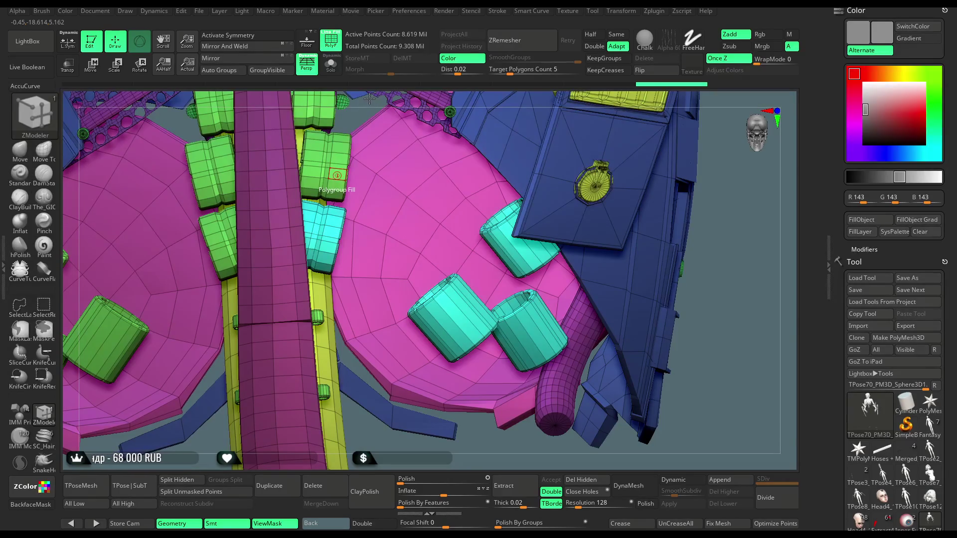
{"action": "left_click_drag", "start_coordinate": [367, 100], "coordinate": [345, 192]}
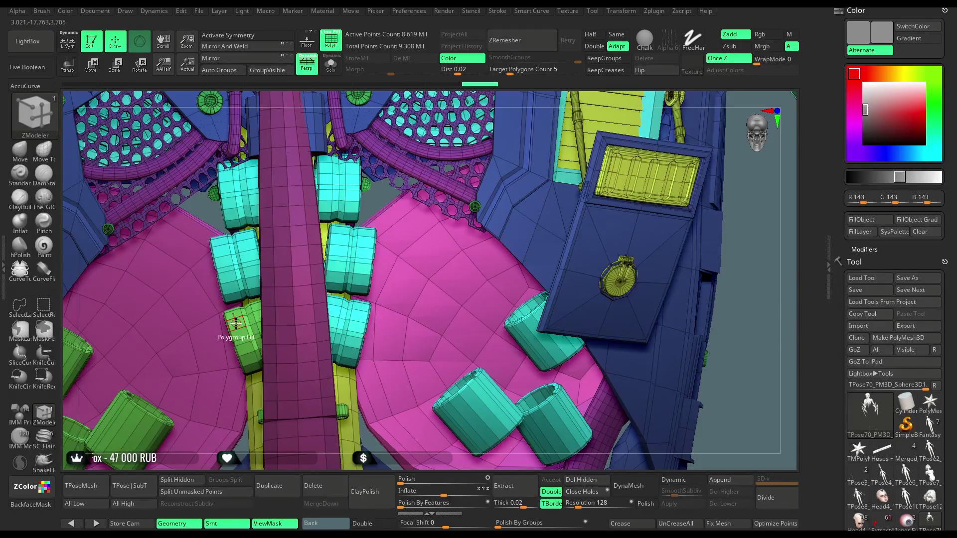
{"action": "mouse_move", "coordinate": [236, 323]}
{"action": "right_mouse_down"}
{"action": "mouse_move", "coordinate": [332, 370]}
{"action": "mouse_move", "coordinate": [374, 363]}
{"action": "mouse_move", "coordinate": [282, 358]}
{"action": "mouse_move", "coordinate": [289, 380]}
{"action": "mouse_move", "coordinate": [224, 351]}
{"action": "right_mouse_up"}
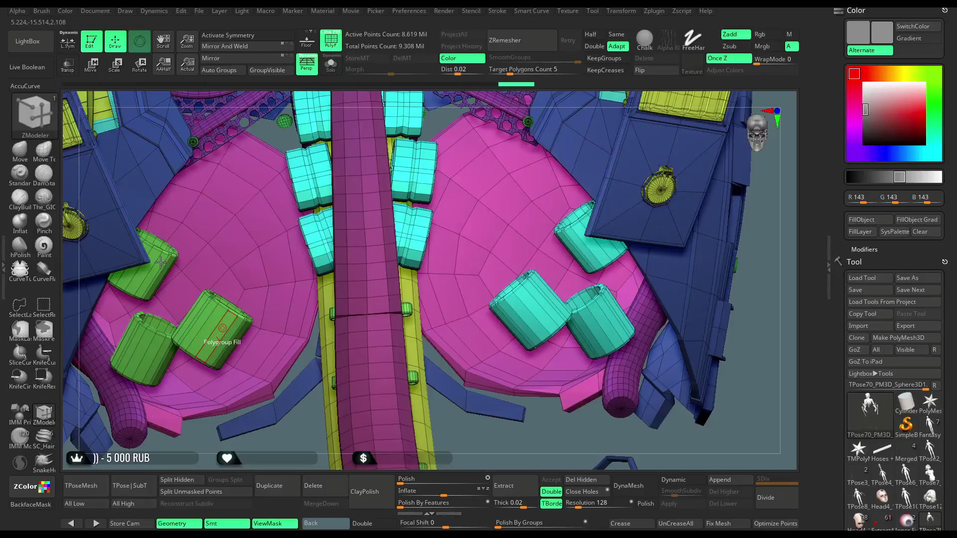
{"action": "left_click", "coordinate": [222, 328]}
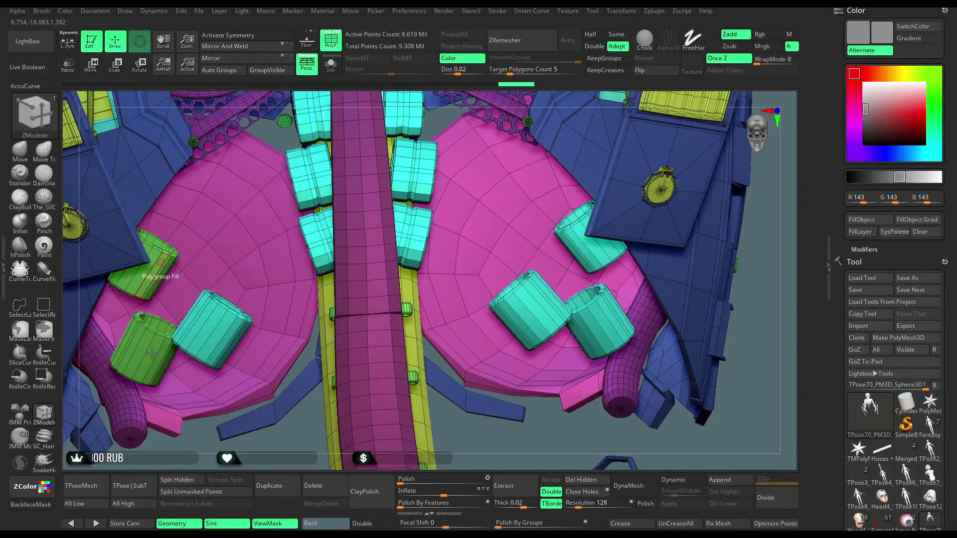
{"action": "left_click", "coordinate": [155, 272]}
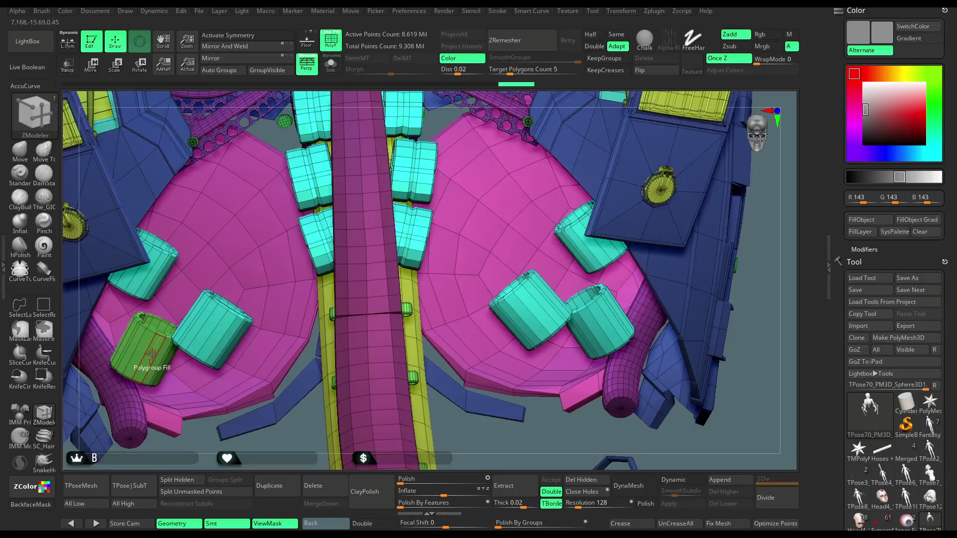
{"action": "left_click", "coordinate": [151, 354]}
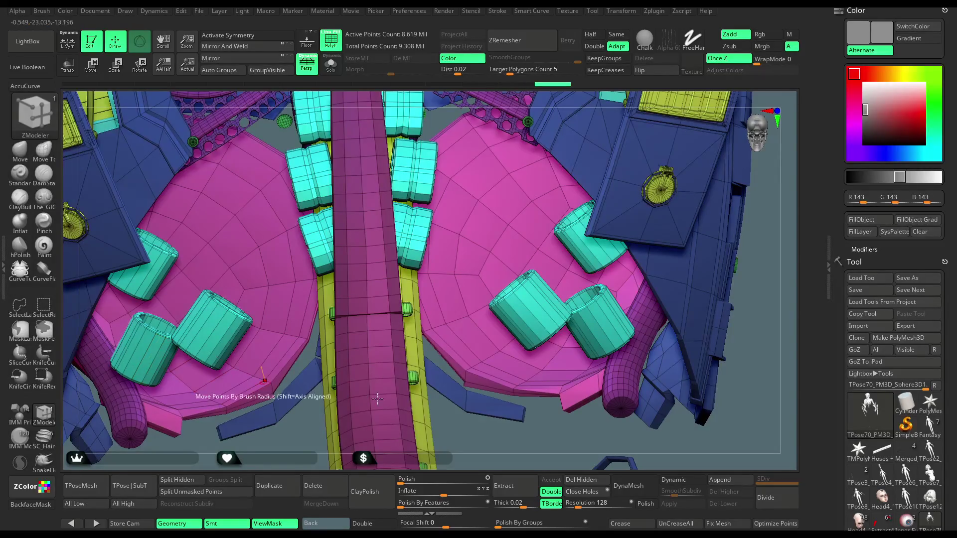
- Hide the cyan vent cylinder group
{"action": "mouse_move", "coordinate": [487, 438]}
{"action": "right_mouse_down"}
{"action": "mouse_move", "coordinate": [475, 370]}
{"action": "mouse_move", "coordinate": [374, 380]}
{"action": "right_mouse_up"}
{"action": "key", "text": "ctrl+shift"}
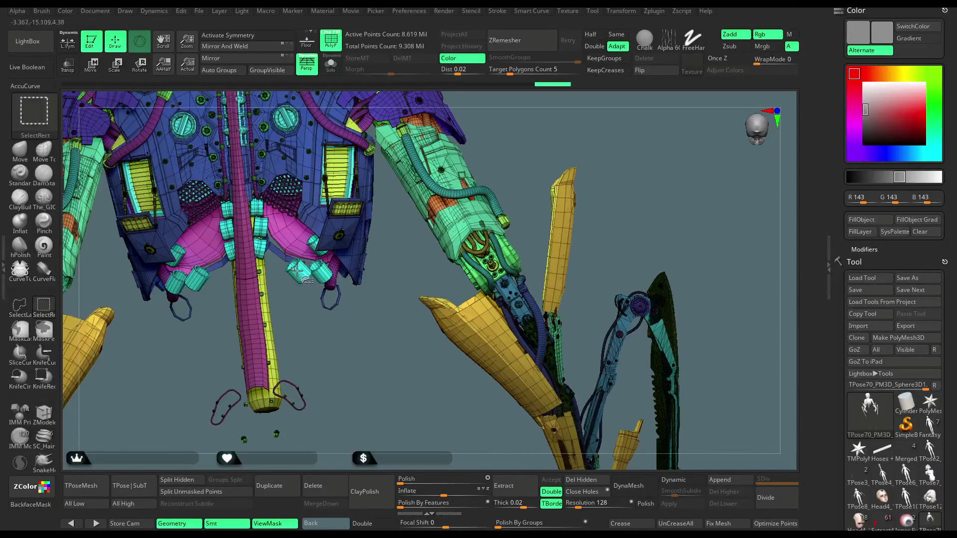
{"action": "left_click", "coordinate": [298, 268], "text": "ctrl+shift"}
{"action": "mouse_move", "coordinate": [331, 354]}
{"action": "right_mouse_down"}
{"action": "mouse_move", "coordinate": [410, 214]}
{"action": "mouse_move", "coordinate": [340, 276]}
{"action": "right_mouse_up"}
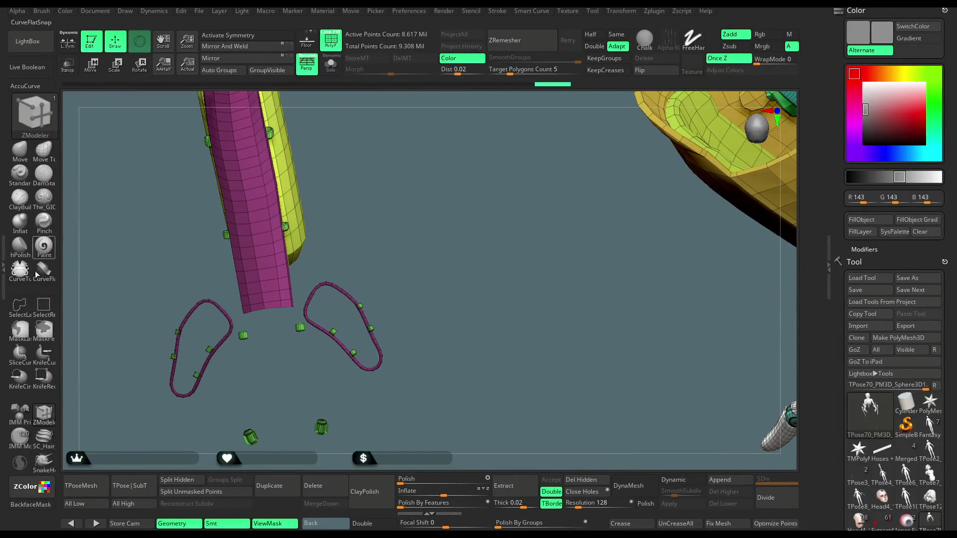
- Lasso-hide the right and left dangling loops with their small pieces
{"action": "key", "text": "ctrl"}
{"action": "key", "text": "ctrl+shift"}
{"action": "mouse_move", "coordinate": [300, 303]}
{"action": "left_mouse_down", "text": "ctrl+shift"}
{"action": "mouse_move", "coordinate": [299, 444]}
{"action": "mouse_move", "coordinate": [469, 322]}
{"action": "mouse_move", "coordinate": [277, 347]}
{"action": "left_mouse_up", "text": "ctrl+shift"}
{"action": "mouse_move", "coordinate": [207, 283]}
{"action": "left_mouse_down", "text": "ctrl+shift"}
{"action": "mouse_move", "coordinate": [299, 394]}
{"action": "mouse_move", "coordinate": [154, 458]}
{"action": "mouse_move", "coordinate": [138, 298]}
{"action": "left_mouse_up", "text": "ctrl+shift"}
{"action": "mouse_move", "coordinate": [354, 274]}
{"action": "left_mouse_down", "text": "ctrl+shift"}
{"action": "mouse_move", "coordinate": [342, 256]}
{"action": "mouse_move", "coordinate": [359, 348]}
{"action": "mouse_move", "coordinate": [356, 336]}
{"action": "mouse_move", "coordinate": [348, 344]}
{"action": "mouse_move", "coordinate": [356, 324]}
{"action": "mouse_move", "coordinate": [348, 316]}
{"action": "left_mouse_up", "text": "ctrl+shift"}
{"action": "key", "text": "ctrl+shift"}
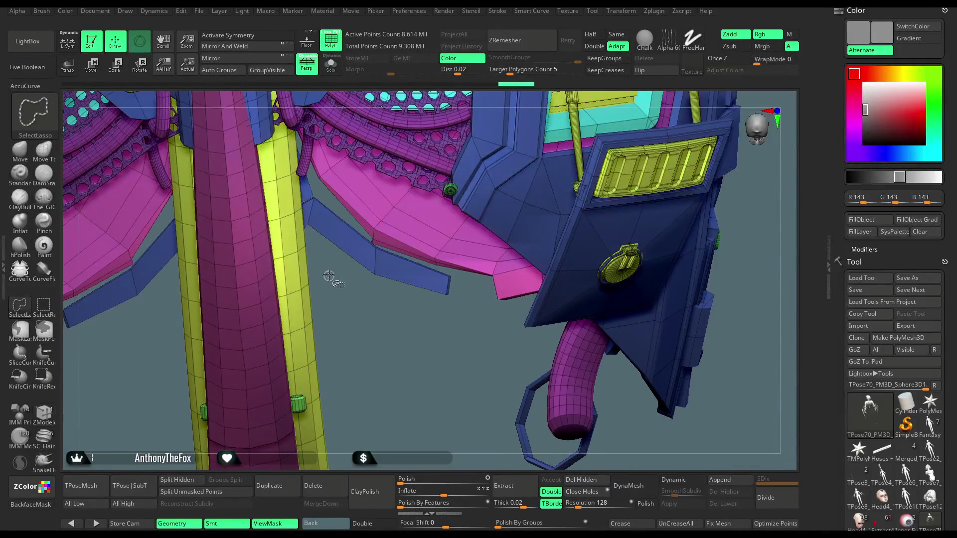
- Lasso-hide the pink and yellow pipe and turn on double-sided display
{"action": "mouse_move", "coordinate": [177, 288]}
{"action": "left_mouse_down", "text": "ctrl+shift"}
{"action": "mouse_move", "coordinate": [209, 409]}
{"action": "mouse_move", "coordinate": [348, 380]}
{"action": "mouse_move", "coordinate": [352, 313]}
{"action": "mouse_move", "coordinate": [393, 344]}
{"action": "mouse_move", "coordinate": [353, 265]}
{"action": "left_mouse_up", "text": "ctrl+shift"}
{"action": "mouse_move", "coordinate": [273, 282]}
{"action": "left_mouse_down", "text": "ctrl+shift"}
{"action": "mouse_move", "coordinate": [359, 398]}
{"action": "mouse_move", "coordinate": [341, 288]}
{"action": "mouse_move", "coordinate": [379, 395]}
{"action": "mouse_move", "coordinate": [342, 389]}
{"action": "mouse_move", "coordinate": [352, 406]}
{"action": "mouse_move", "coordinate": [338, 418]}
{"action": "mouse_move", "coordinate": [352, 375]}
{"action": "mouse_move", "coordinate": [334, 350]}
{"action": "mouse_move", "coordinate": [355, 410]}
{"action": "mouse_move", "coordinate": [305, 290]}
{"action": "left_mouse_up", "text": "ctrl+shift"}
{"action": "left_click", "coordinate": [359, 525]}
- Hide the lower bands of the yellow cylinder and the short magenta column
{"action": "key", "text": "ctrl+shift"}
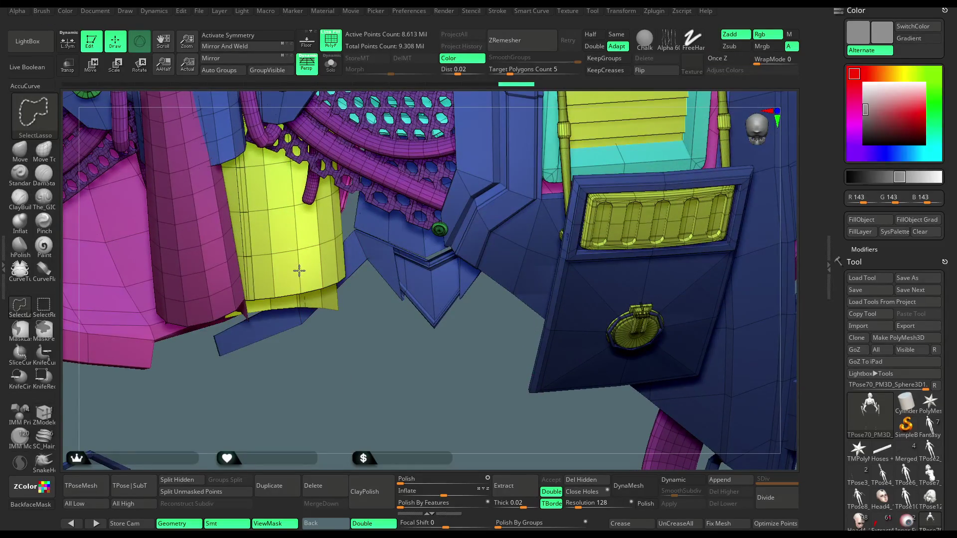
{"action": "left_click", "coordinate": [299, 271], "text": "ctrl+shift"}
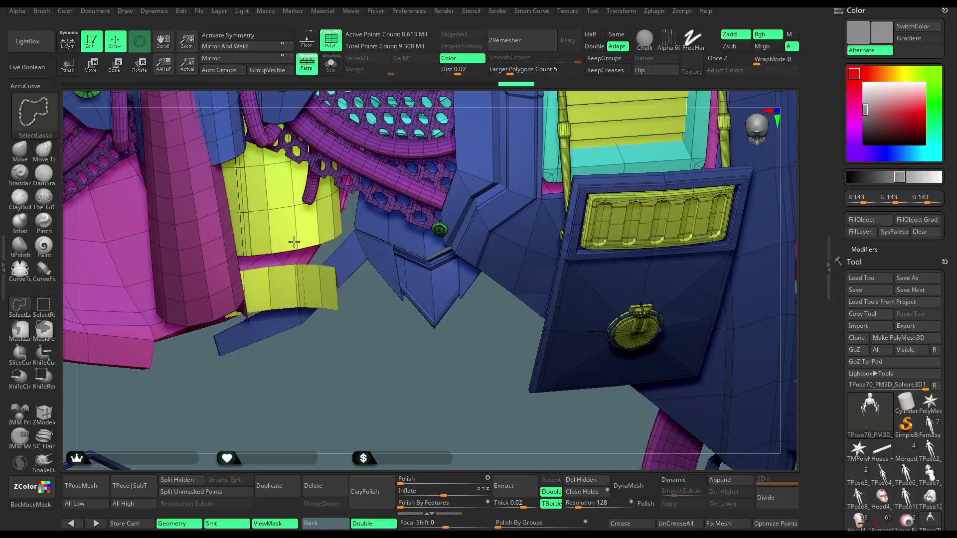
{"action": "left_click", "coordinate": [295, 226], "text": "ctrl+shift"}
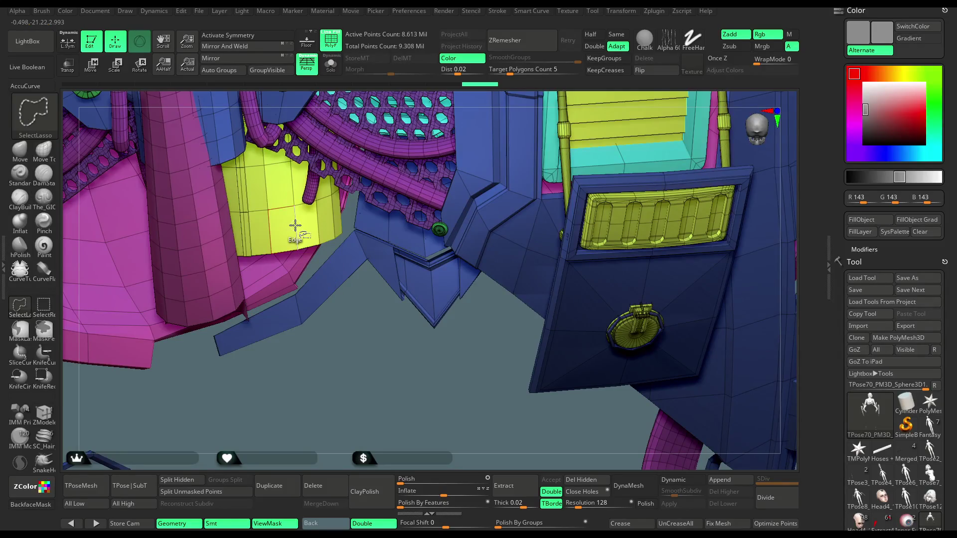
{"action": "left_click", "coordinate": [291, 183], "text": "ctrl+shift"}
{"action": "left_click", "coordinate": [221, 294], "text": "ctrl+shift"}
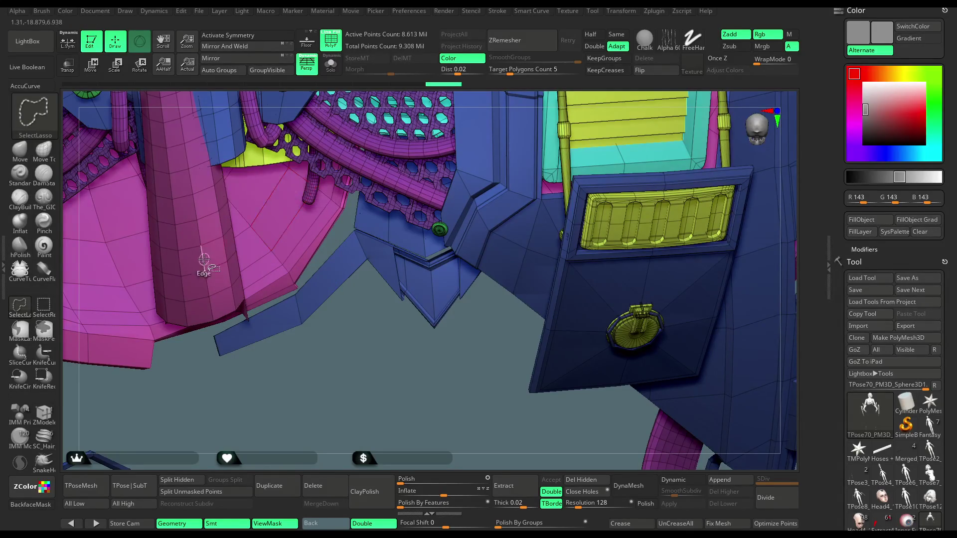
{"action": "left_click", "coordinate": [202, 244], "text": "ctrl+shift"}
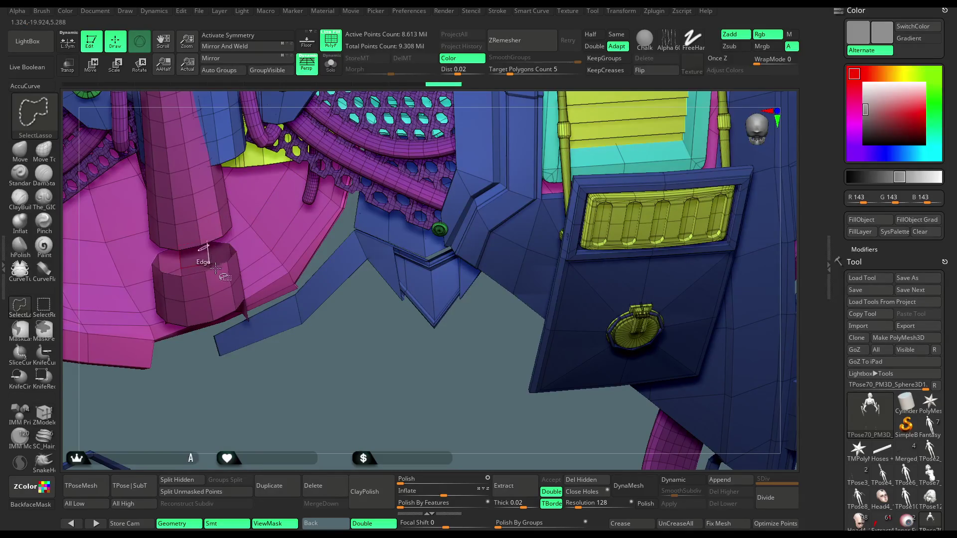
{"action": "left_click", "coordinate": [213, 311], "text": "ctrl+shift"}
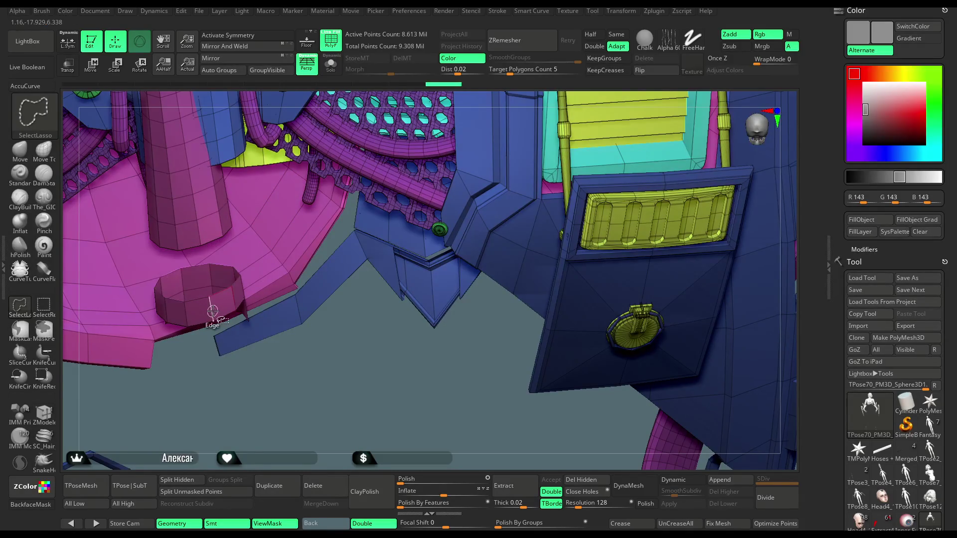
{"action": "left_click", "coordinate": [213, 299], "text": "ctrl+shift"}
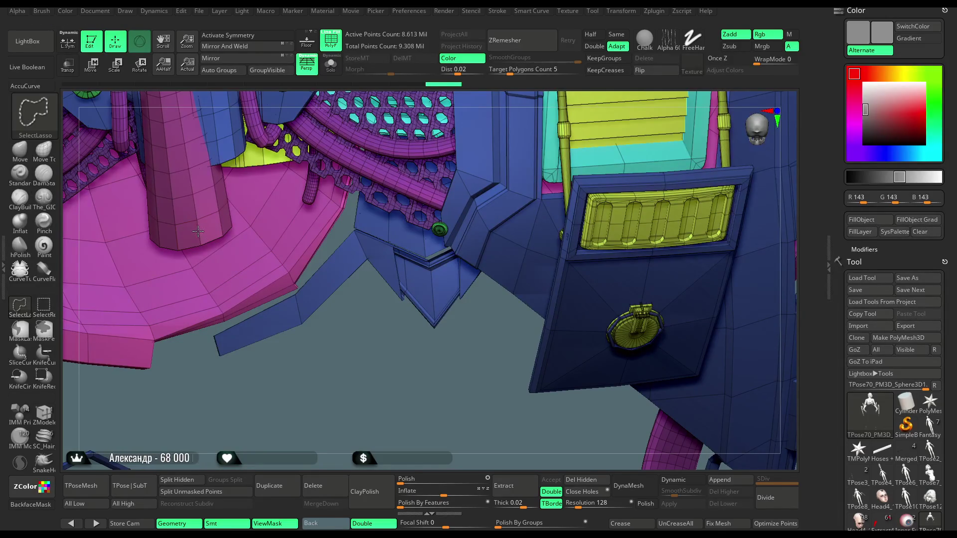
- Hide the magenta column's last lower band and nearby hull geometry, then face front
{"action": "right_click_drag", "start_coordinate": [198, 233], "coordinate": [264, 269], "text": "alt"}
{"action": "key", "text": "ctrl+shift"}
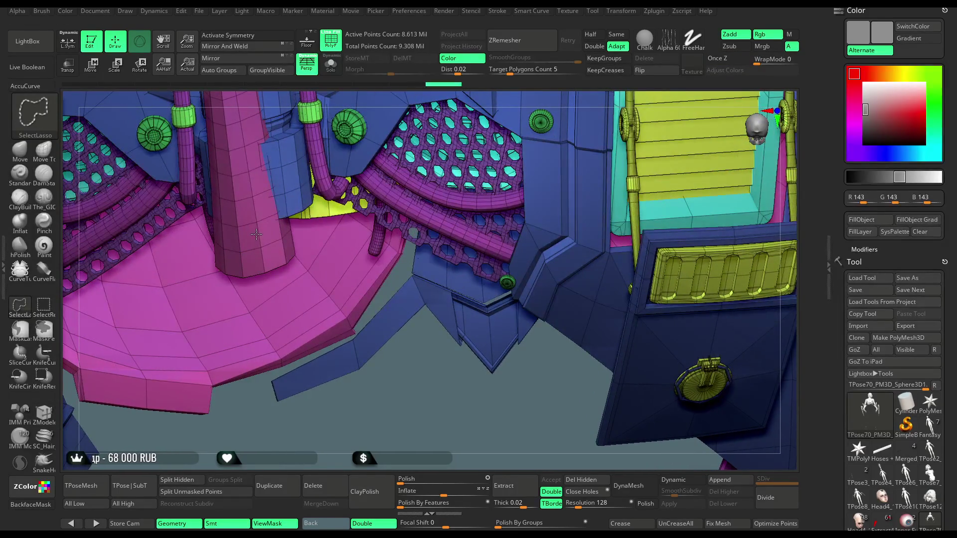
{"action": "left_click", "coordinate": [256, 235], "text": "ctrl+shift"}
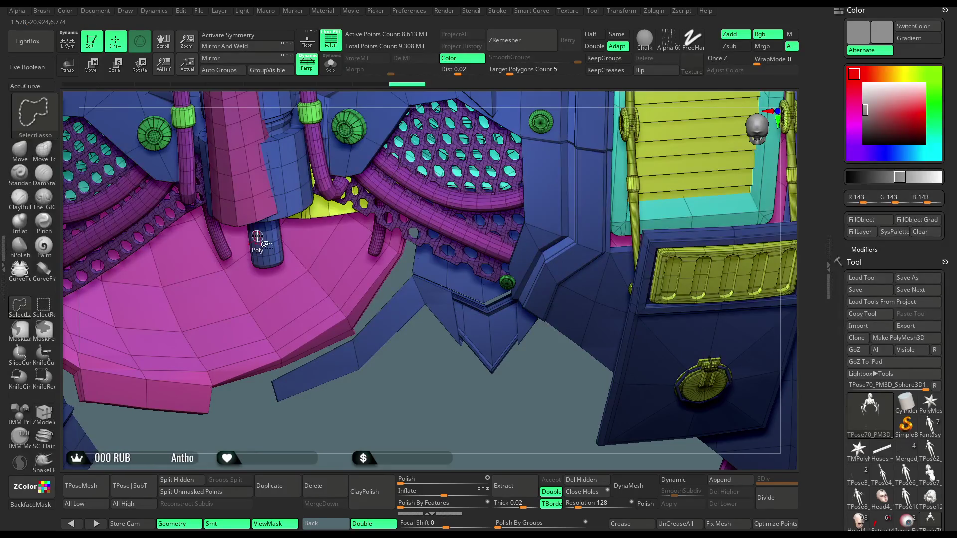
{"action": "mouse_move", "coordinate": [269, 309]}
{"action": "left_mouse_down"}
{"action": "mouse_move", "coordinate": [297, 349]}
{"action": "mouse_move", "coordinate": [294, 272]}
{"action": "mouse_move", "coordinate": [231, 274]}
{"action": "mouse_move", "coordinate": [255, 338]}
{"action": "mouse_move", "coordinate": [291, 300]}
{"action": "left_mouse_up"}
{"action": "key", "text": "ctrl+shift"}
{"action": "mouse_move", "coordinate": [388, 355]}
{"action": "left_mouse_down"}
{"action": "mouse_move", "coordinate": [398, 353]}
{"action": "mouse_move", "coordinate": [303, 332]}
{"action": "left_mouse_up"}
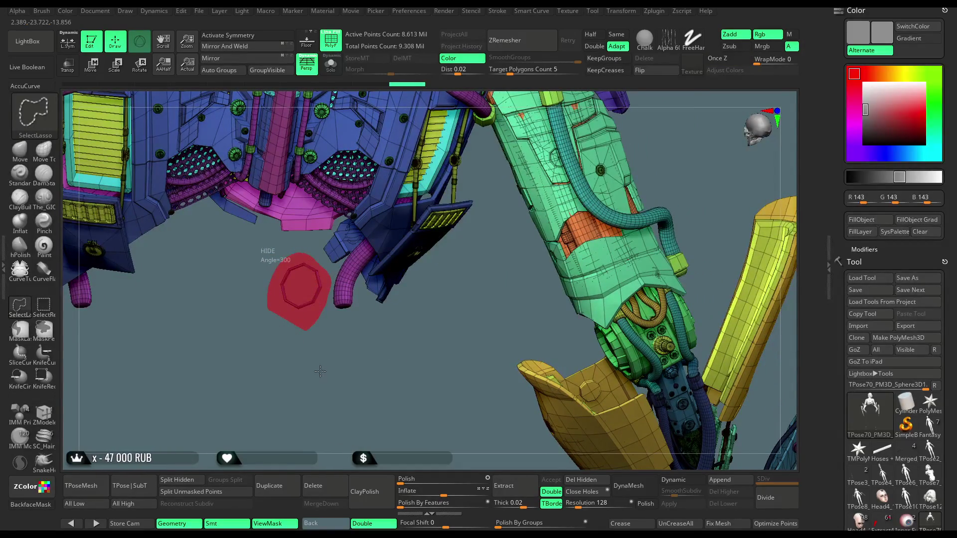
{"action": "mouse_move", "coordinate": [329, 376]}
{"action": "left_mouse_down"}
{"action": "mouse_move", "coordinate": [342, 377]}
{"action": "mouse_move", "coordinate": [474, 179]}
{"action": "mouse_move", "coordinate": [513, 170]}
{"action": "mouse_move", "coordinate": [487, 179]}
{"action": "mouse_move", "coordinate": [480, 144]}
{"action": "mouse_move", "coordinate": [480, 176]}
{"action": "left_mouse_up"}
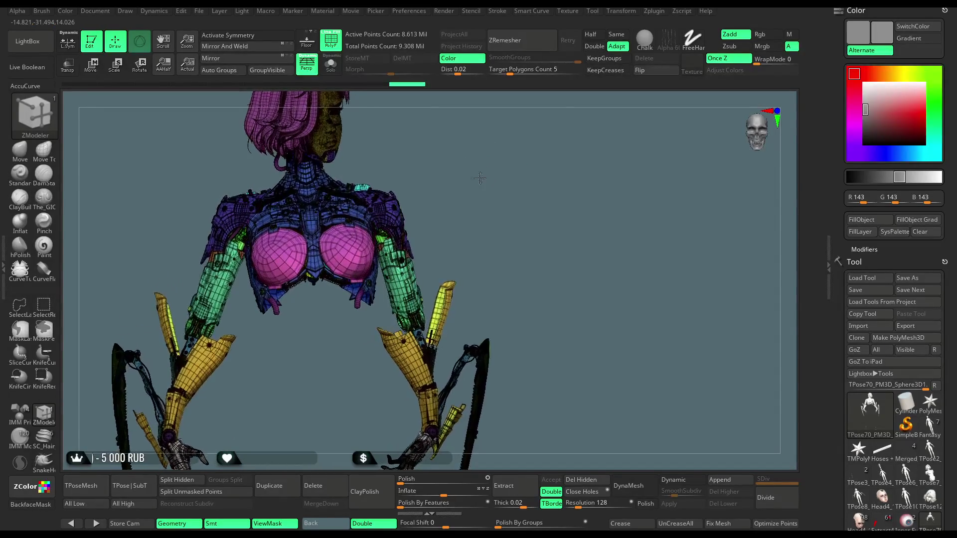
- Turn off the PolyF wireframe and unhide all geometry, back to 9.308 Mil points
{"action": "scroll", "coordinate": [408, 413], "scroll_direction": "up", "scroll_amount": 5}
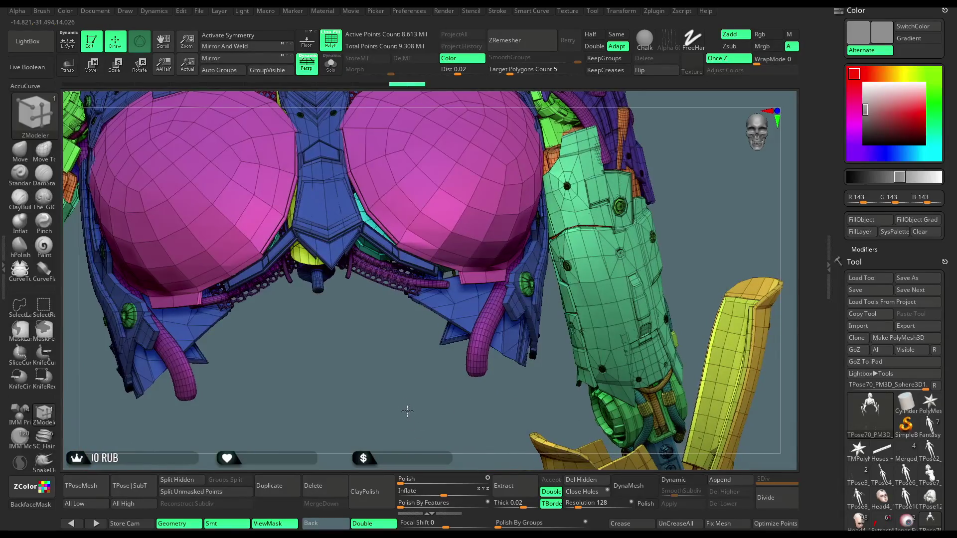
{"action": "scroll", "coordinate": [409, 413], "scroll_direction": "down", "scroll_amount": 5}
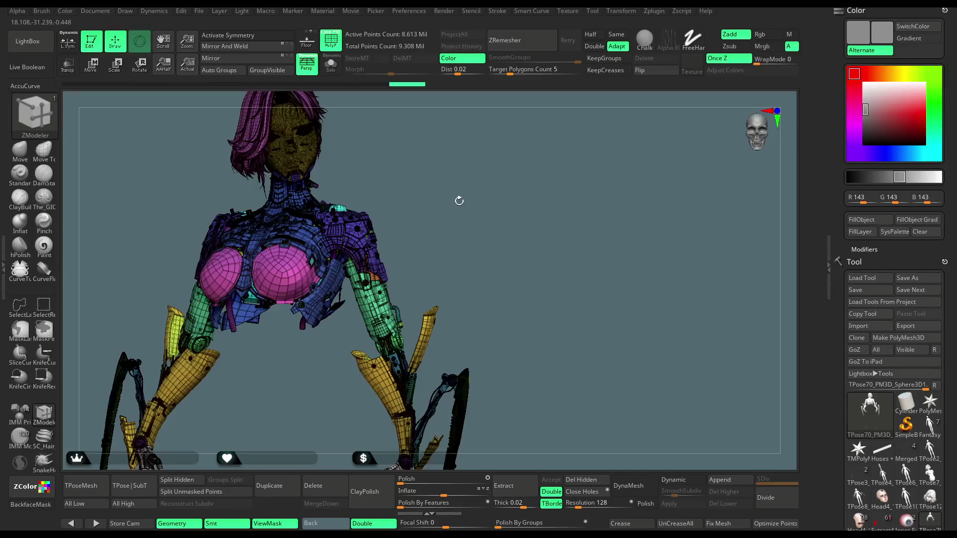
{"action": "left_click", "coordinate": [328, 37]}
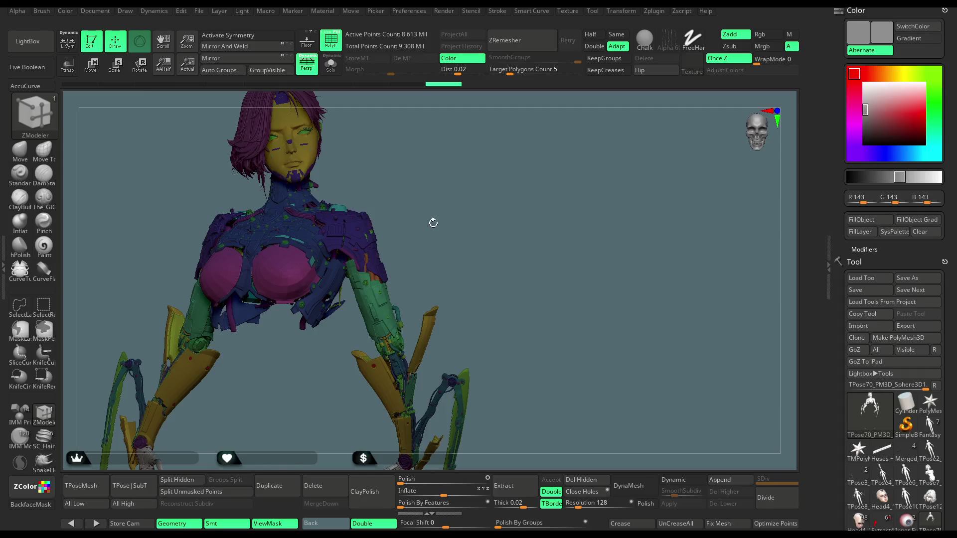
{"action": "key", "text": "ctrl+shift"}
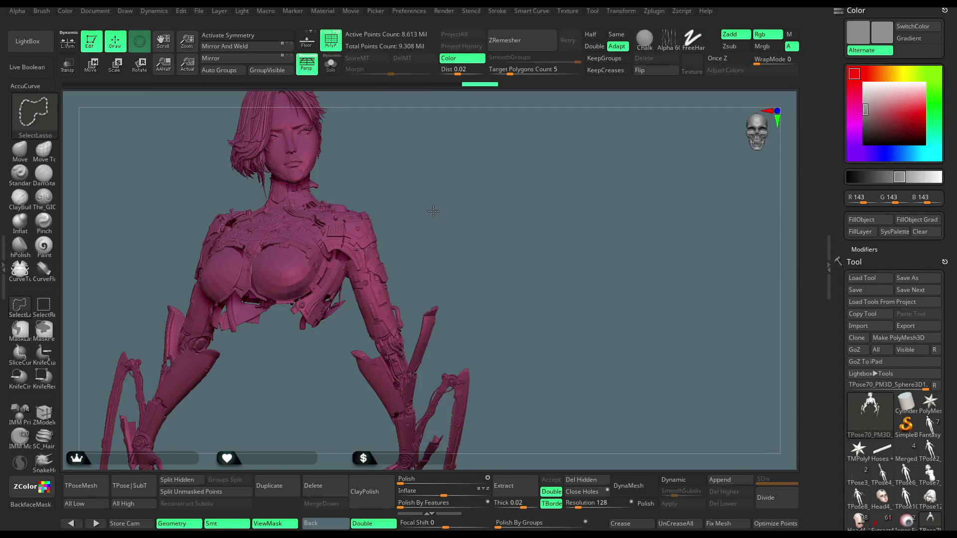
{"action": "left_click", "coordinate": [428, 213], "text": "ctrl+shift"}
{"action": "mouse_move", "coordinate": [439, 210]}
{"action": "left_mouse_down"}
{"action": "mouse_move", "coordinate": [359, 230]}
{"action": "mouse_move", "coordinate": [285, 272]}
{"action": "left_mouse_up"}
{"action": "key", "text": "ctrl+shift"}
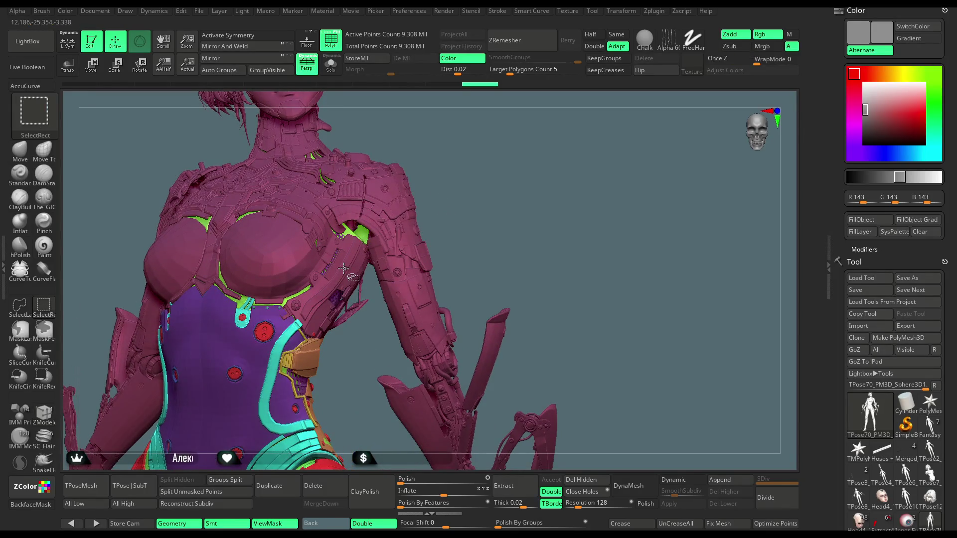
- Isolate the body and suit polygroups, then unhide everything again
{"action": "left_click", "coordinate": [342, 269], "text": "ctrl+shift"}
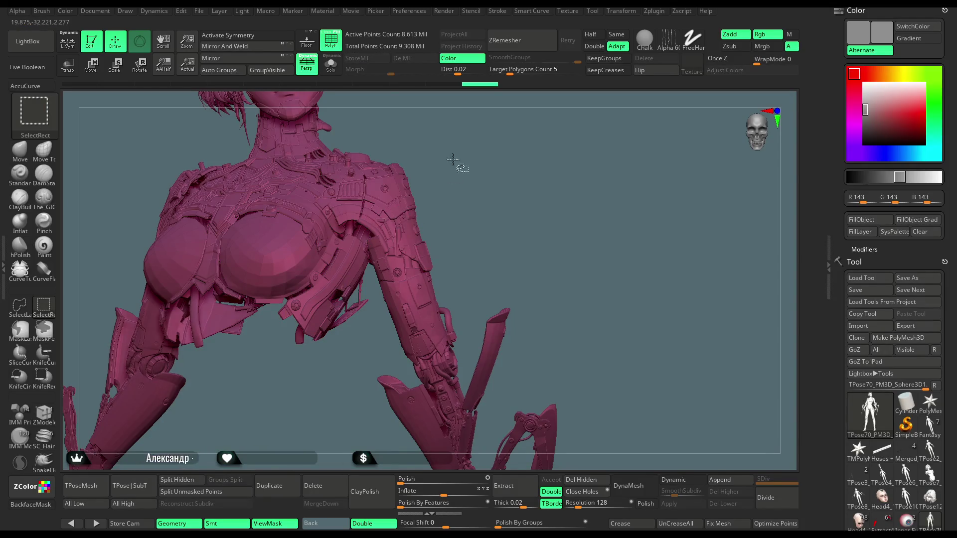
{"action": "left_click", "coordinate": [461, 177], "text": "ctrl+shift"}
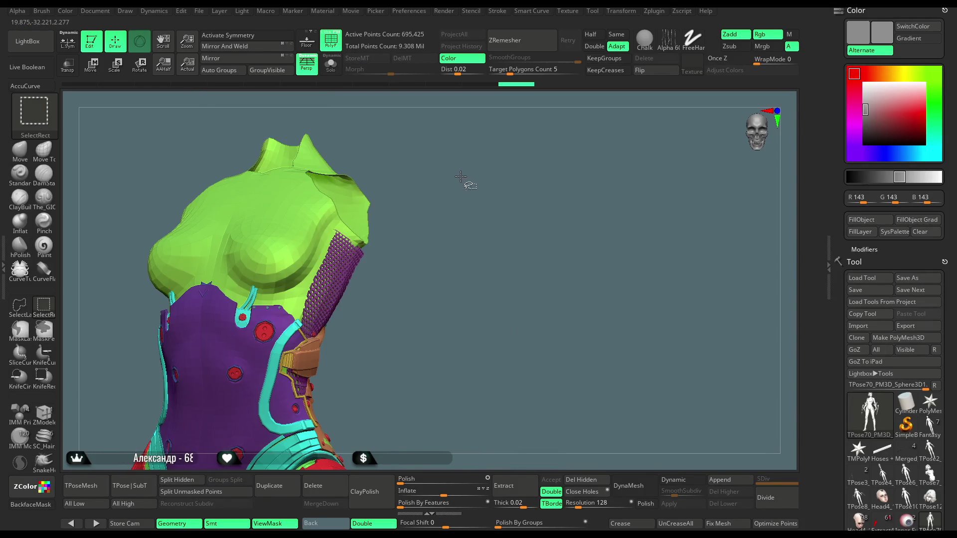
{"action": "left_click", "coordinate": [334, 215], "text": "ctrl+alt+shift"}
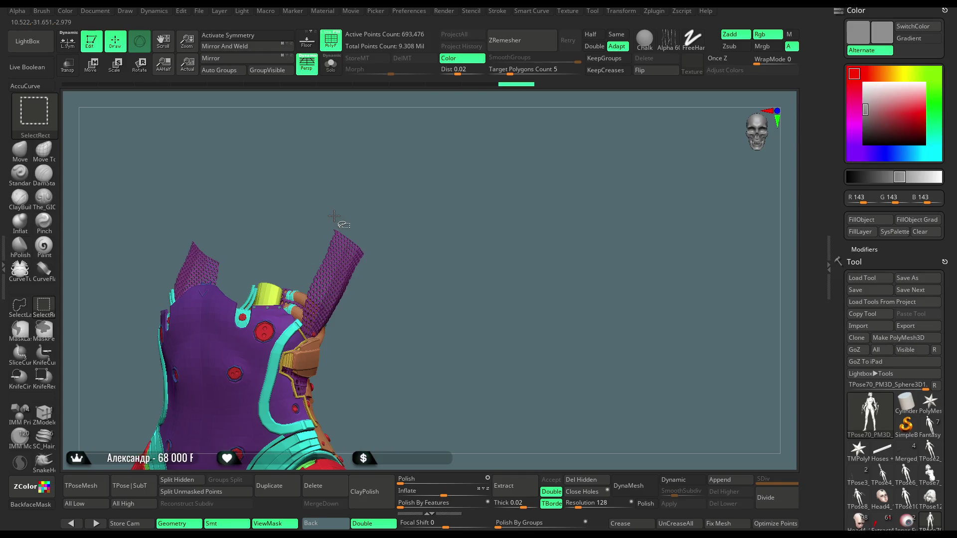
{"action": "left_click", "coordinate": [458, 176], "text": "ctrl+shift"}
{"action": "left_click_drag", "start_coordinate": [472, 173], "coordinate": [516, 159]}
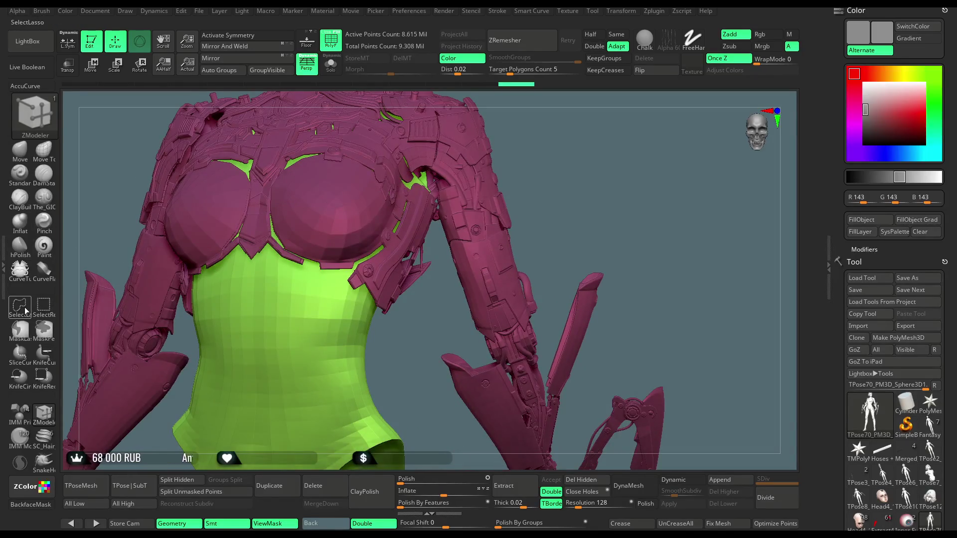
- Hide several rows across the green torso, leaving its chest band and hip section
{"action": "key", "text": "ctrl+shift"}
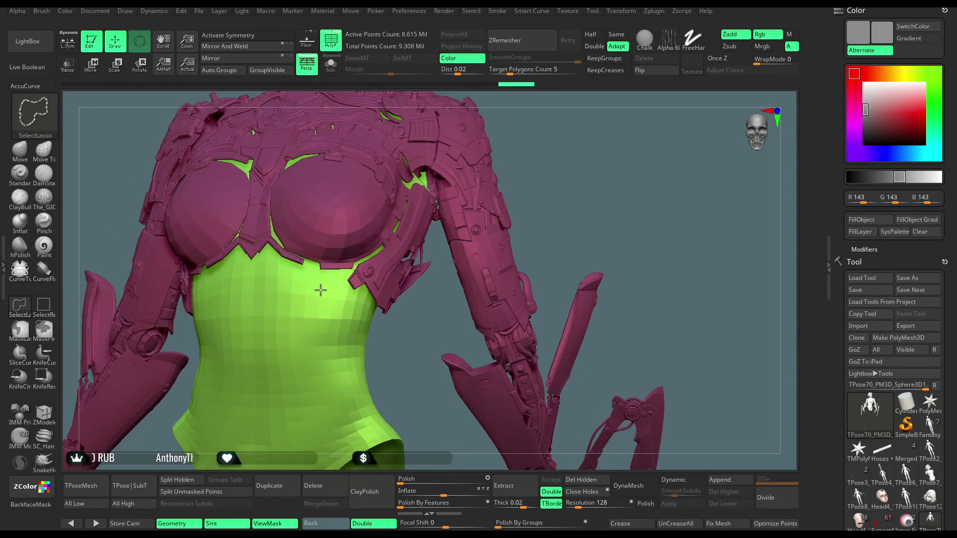
{"action": "left_click", "coordinate": [320, 290], "text": "ctrl+alt+shift"}
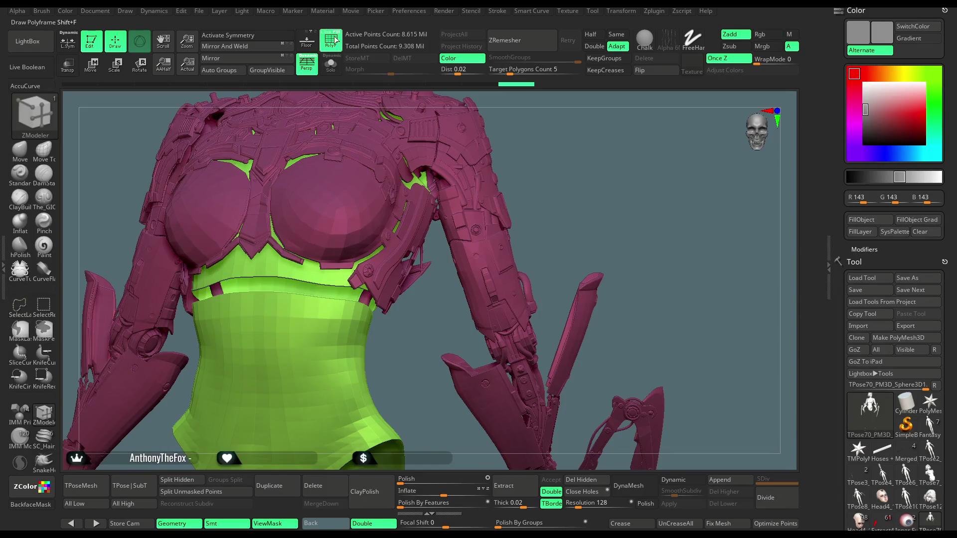
{"action": "right_click_drag", "start_coordinate": [353, 194], "coordinate": [303, 203], "text": "ctrl"}
{"action": "key", "text": "ctrl+shift"}
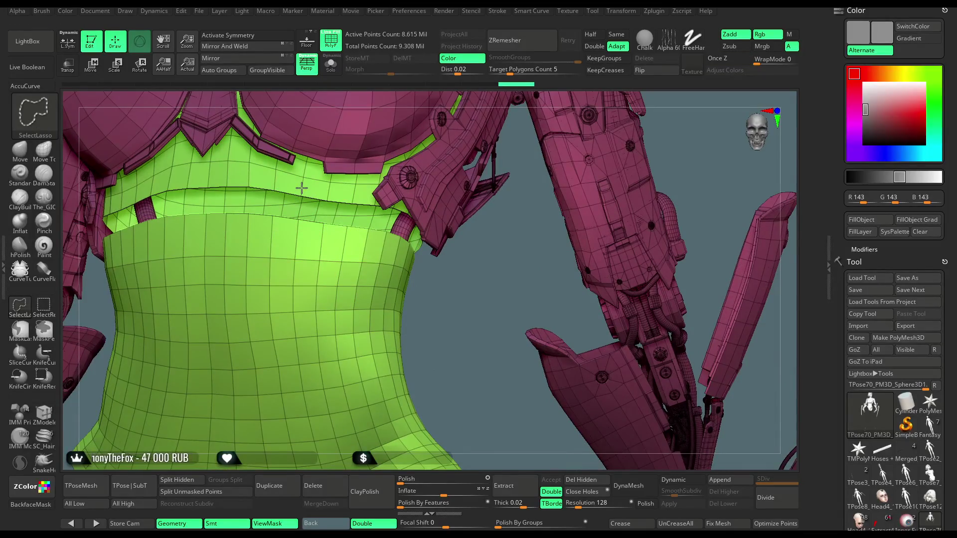
{"action": "left_click", "coordinate": [302, 188], "text": "ctrl+alt+shift"}
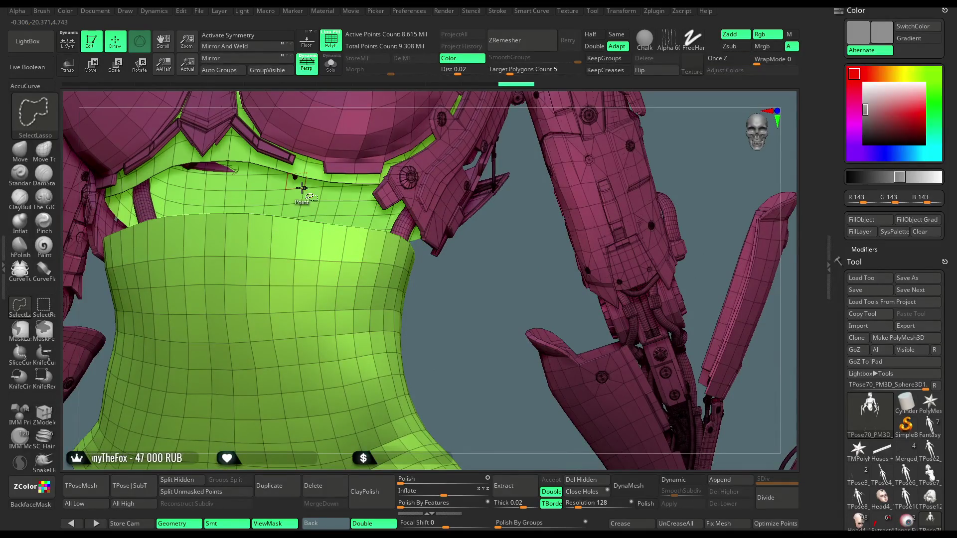
{"action": "left_click", "coordinate": [293, 279], "text": "ctrl+alt+shift"}
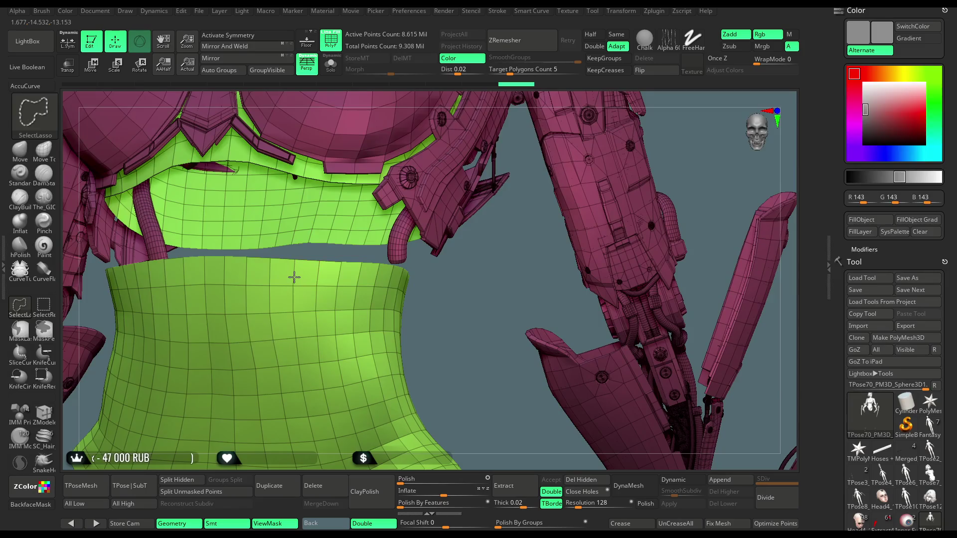
{"action": "left_click", "coordinate": [295, 302], "text": "ctrl+alt+shift"}
{"action": "left_click", "coordinate": [294, 306], "text": "ctrl+alt+shift"}
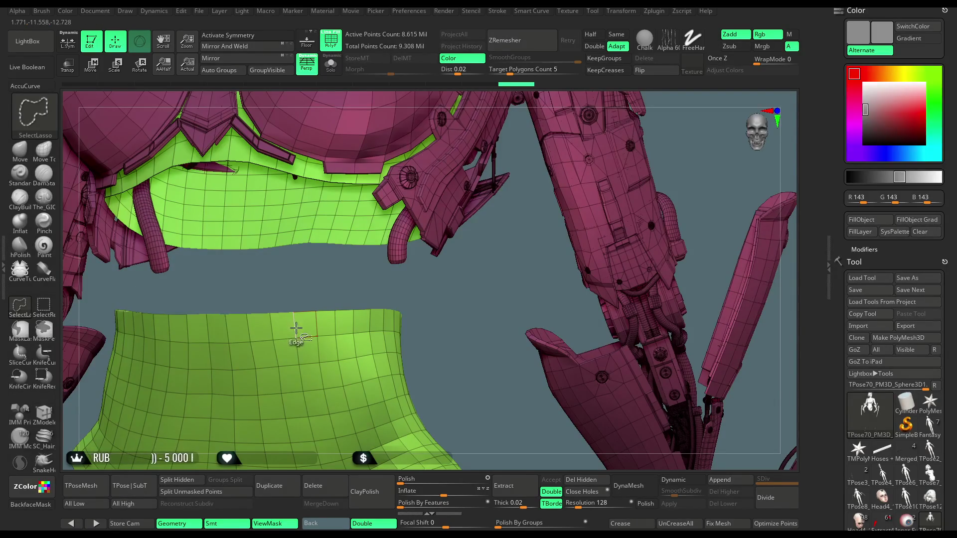
{"action": "left_click", "coordinate": [296, 327], "text": "ctrl+alt+shift"}
{"action": "mouse_move", "coordinate": [299, 317]}
{"action": "left_mouse_down"}
{"action": "mouse_move", "coordinate": [401, 325]}
{"action": "mouse_move", "coordinate": [406, 312]}
{"action": "mouse_move", "coordinate": [406, 320]}
{"action": "left_mouse_up"}
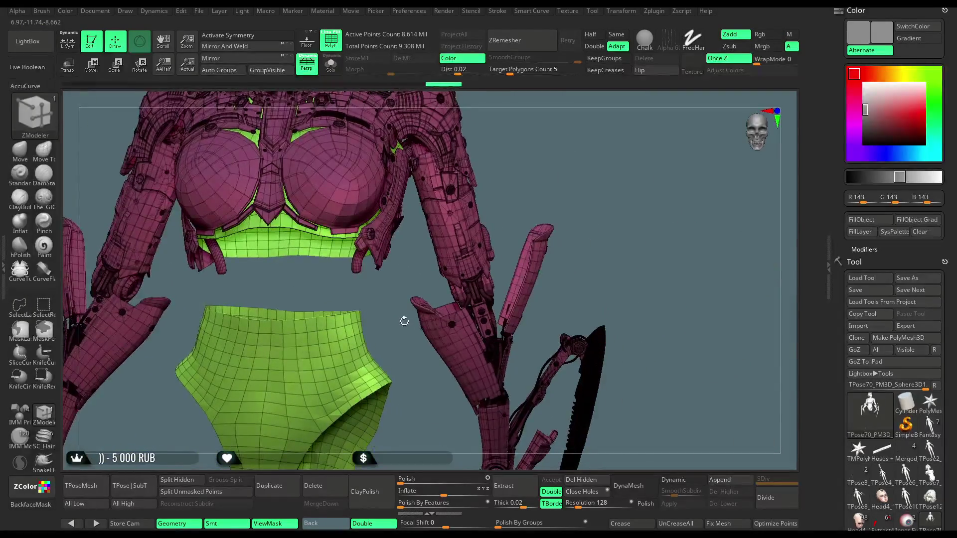
- Hide the green shorts, then unhide all parts and turn off the PolyF wireframe
{"action": "mouse_move", "coordinate": [577, 170]}
{"action": "left_mouse_down"}
{"action": "mouse_move", "coordinate": [296, 291]}
{"action": "mouse_move", "coordinate": [252, 272]}
{"action": "mouse_move", "coordinate": [231, 292]}
{"action": "mouse_move", "coordinate": [247, 421]}
{"action": "mouse_move", "coordinate": [352, 438]}
{"action": "mouse_move", "coordinate": [386, 349]}
{"action": "mouse_move", "coordinate": [367, 272]}
{"action": "left_mouse_up"}
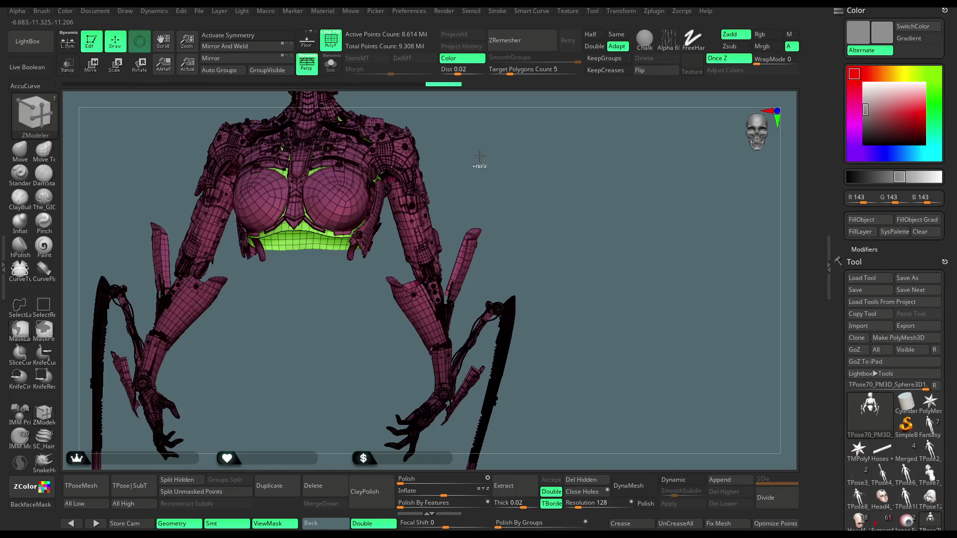
{"action": "mouse_move", "coordinate": [480, 135]}
{"action": "left_mouse_down", "text": "alt"}
{"action": "mouse_move", "coordinate": [438, 239]}
{"action": "mouse_move", "coordinate": [405, 177]}
{"action": "mouse_move", "coordinate": [421, 171]}
{"action": "mouse_move", "coordinate": [349, 195]}
{"action": "mouse_move", "coordinate": [370, 128]}
{"action": "left_mouse_up", "text": "alt"}
{"action": "left_click", "coordinate": [436, 209], "text": "ctrl+shift"}
{"action": "left_click", "coordinate": [330, 40]}
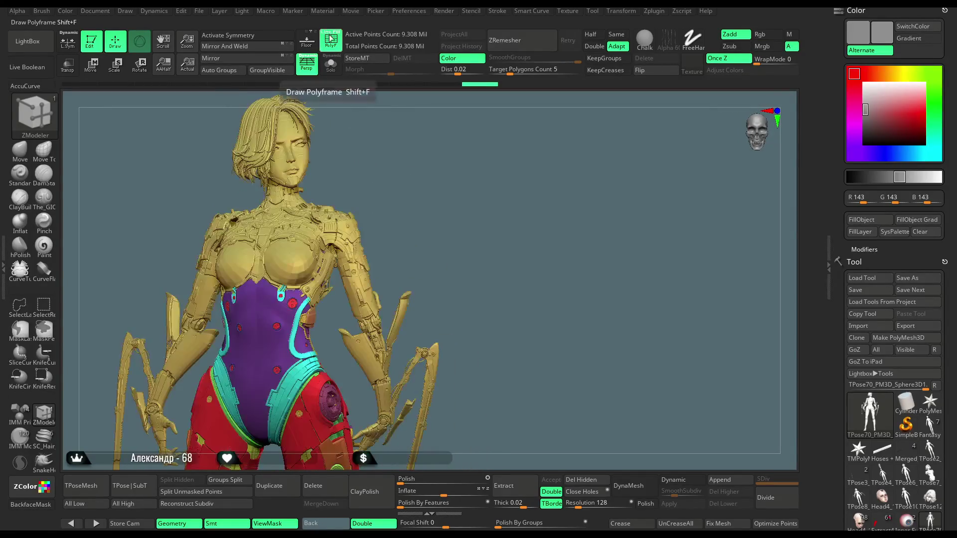
{"action": "left_click", "coordinate": [200, 14]}
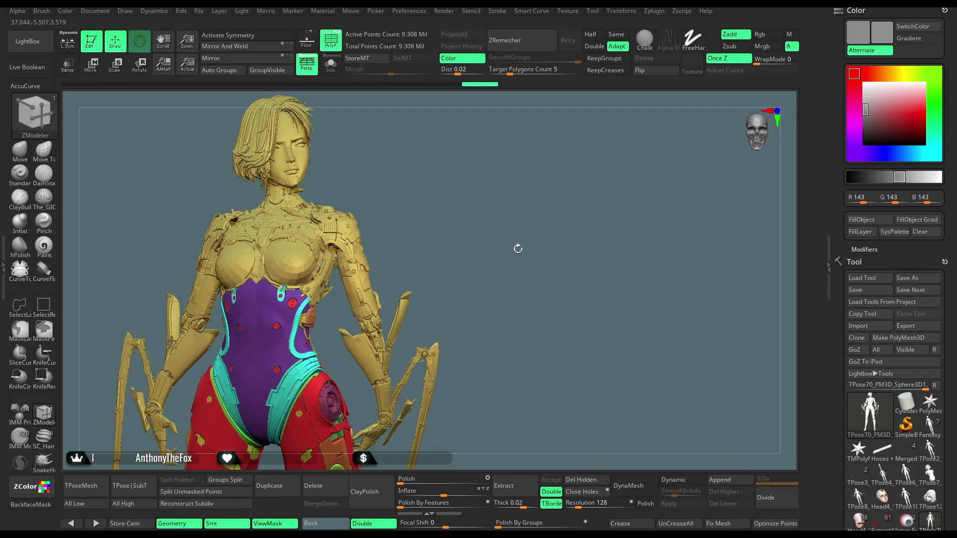
- Zoom in on the figure and select the Move brush with BMV
{"action": "mouse_move", "coordinate": [518, 248]}
{"action": "left_mouse_down", "text": "alt"}
{"action": "mouse_move", "coordinate": [500, 169]}
{"action": "mouse_move", "coordinate": [179, 243]}
{"action": "left_mouse_up", "text": "alt"}
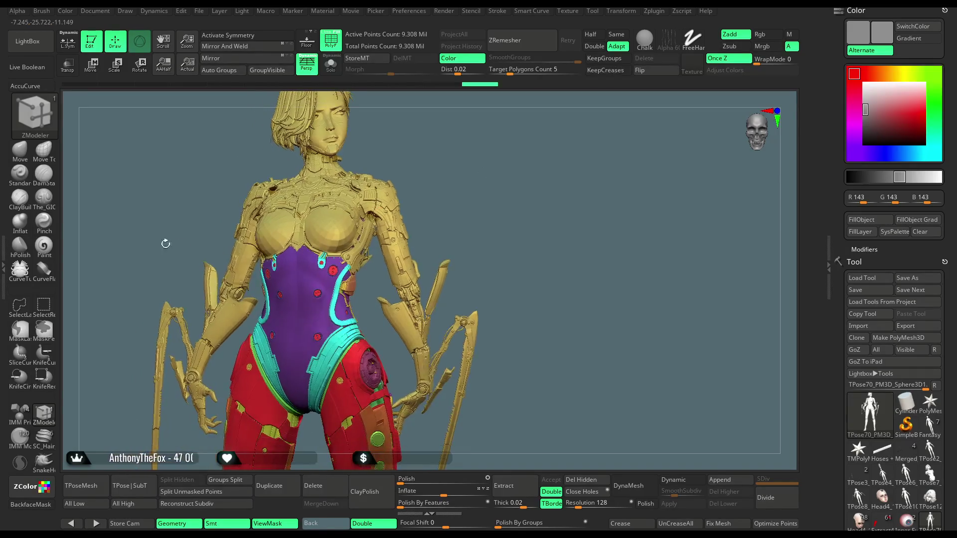
{"action": "key", "text": "b"}
{"action": "key", "text": "m"}
{"action": "key", "text": "v"}
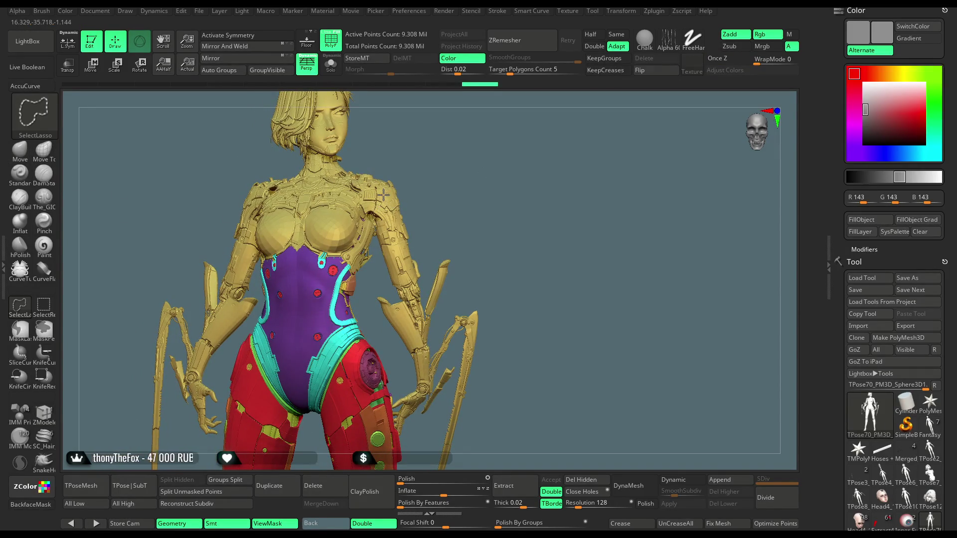
- Mask the purple corset, cyan hip shells and red legs, leaving the upper body free
{"action": "left_click", "coordinate": [384, 194], "text": "ctrl+shift"}
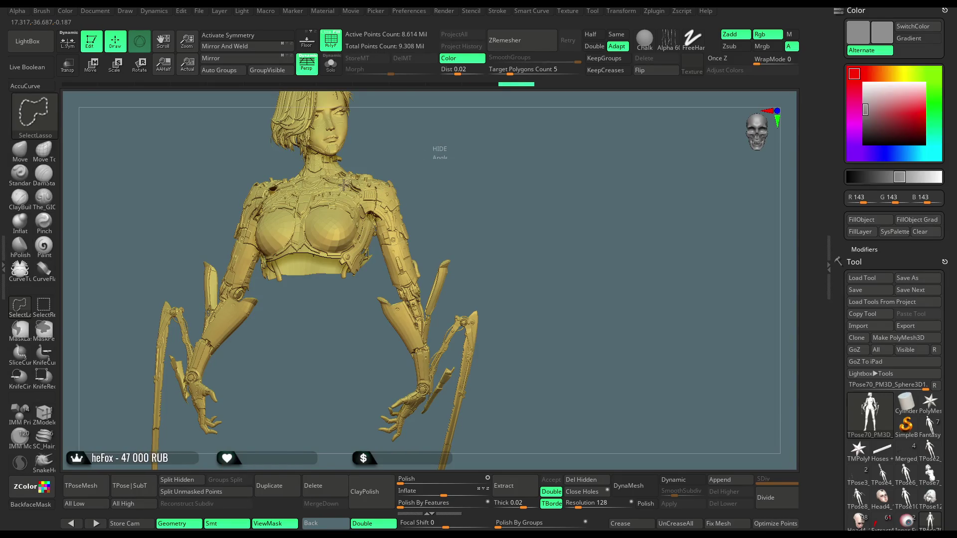
{"action": "left_click", "coordinate": [438, 149], "text": "ctrl+shift"}
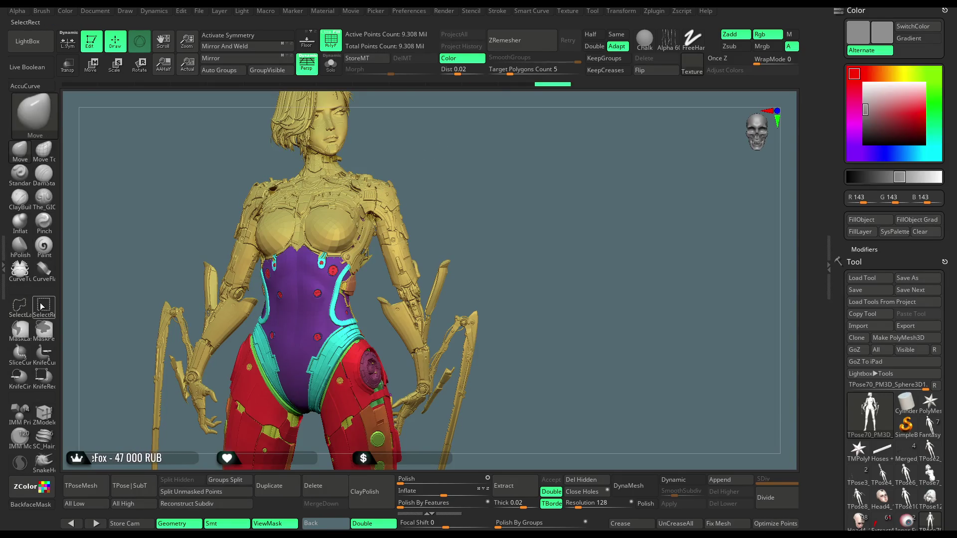
{"action": "left_click", "coordinate": [382, 194], "text": "ctrl+shift"}
{"action": "left_click", "coordinate": [451, 172], "text": "ctrl"}
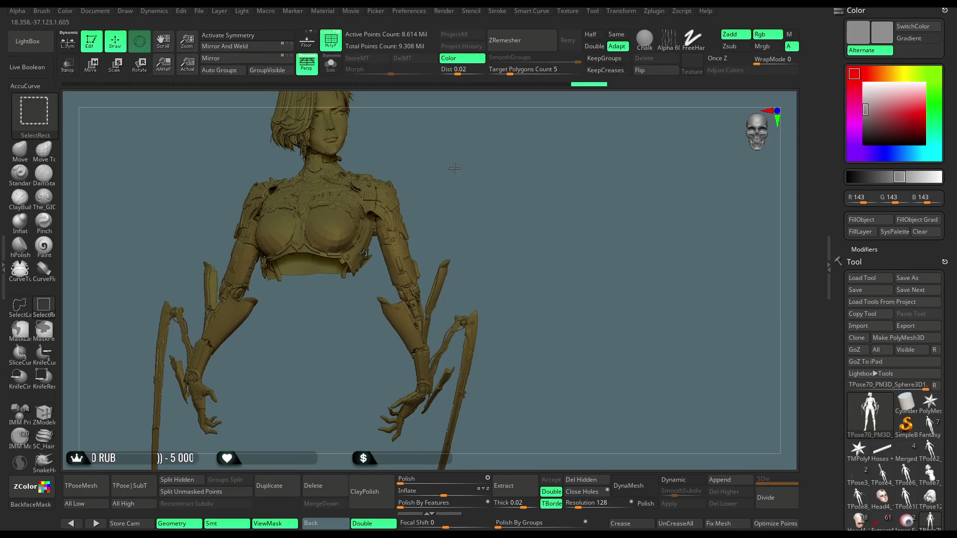
{"action": "left_click", "coordinate": [454, 174], "text": "ctrl+shift"}
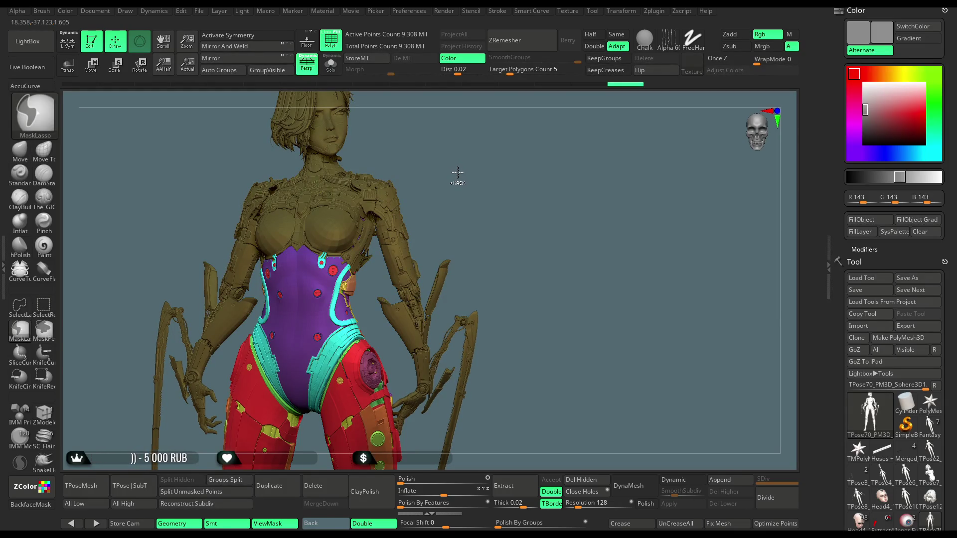
{"action": "left_click", "coordinate": [458, 172], "text": "ctrl"}
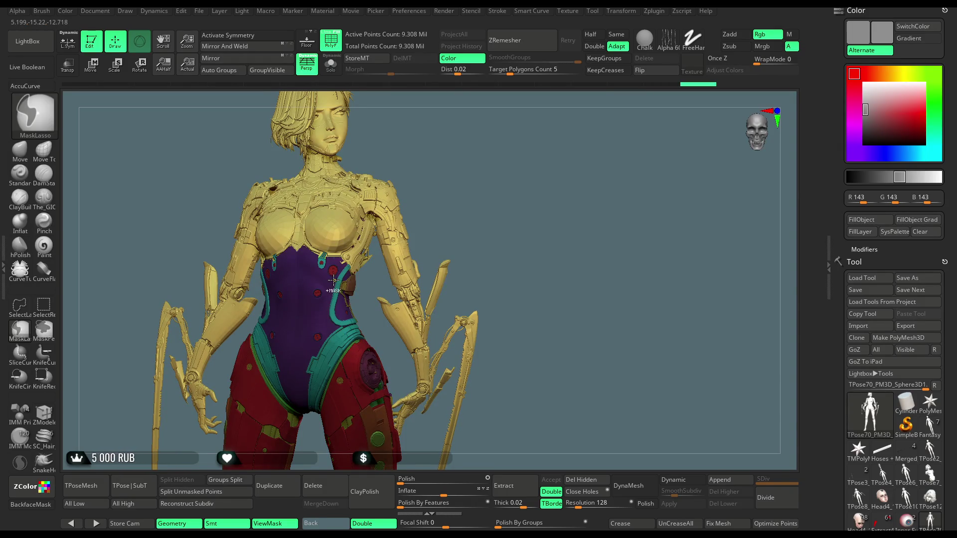
- Activate the W transform gizmo and turn the character to an upright front view
{"action": "left_click_drag", "start_coordinate": [486, 147], "coordinate": [157, 163]}
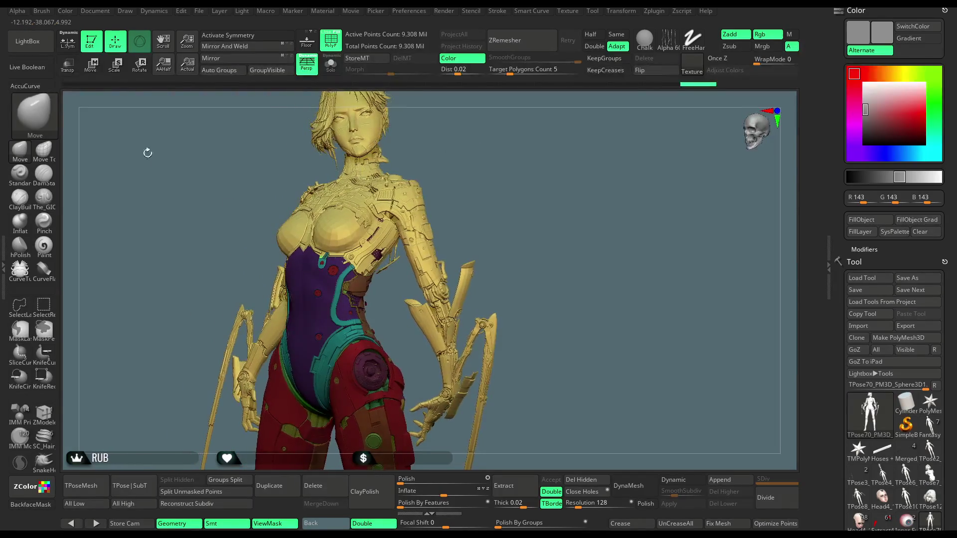
{"action": "key", "text": "w"}
{"action": "left_click_drag", "start_coordinate": [449, 165], "coordinate": [510, 165]}
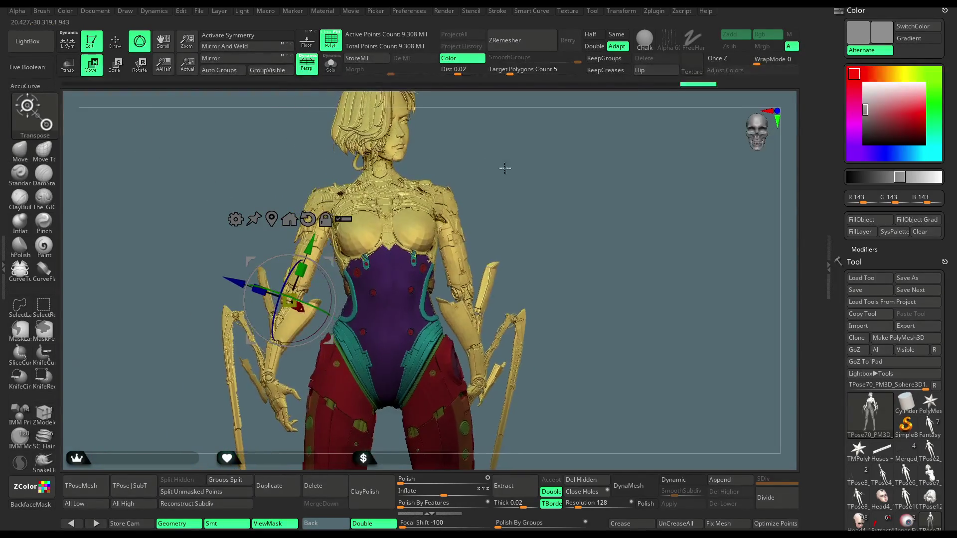
- Re-centre the gizmo on the torso with upright axes, then orbit to her back
{"action": "left_click", "coordinate": [290, 219]}
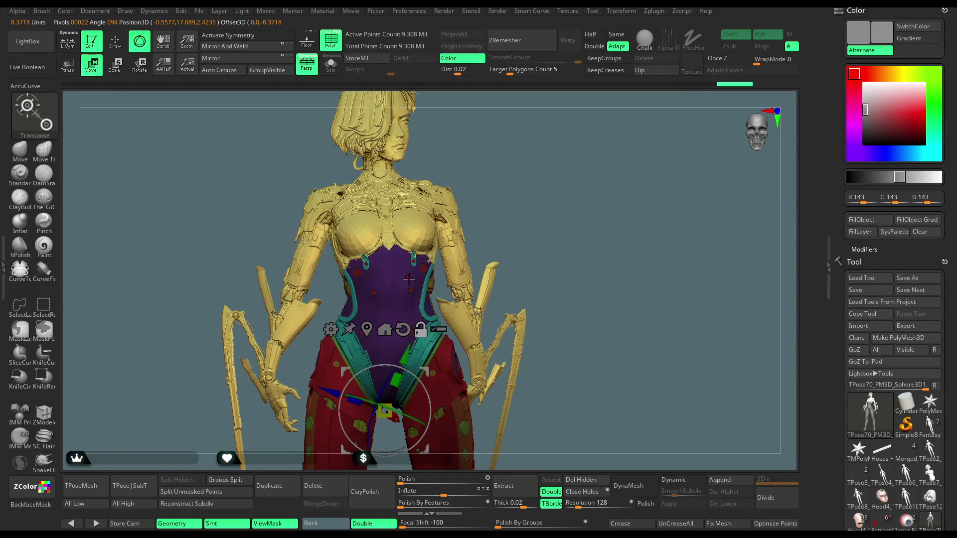
{"action": "mouse_move", "coordinate": [426, 401]}
{"action": "left_mouse_down"}
{"action": "mouse_move", "coordinate": [420, 408]}
{"action": "mouse_move", "coordinate": [385, 343]}
{"action": "mouse_move", "coordinate": [384, 240]}
{"action": "mouse_move", "coordinate": [384, 256]}
{"action": "mouse_move", "coordinate": [339, 255]}
{"action": "mouse_move", "coordinate": [451, 249]}
{"action": "mouse_move", "coordinate": [337, 259]}
{"action": "left_mouse_up"}
{"action": "scroll", "coordinate": [512, 171], "scroll_direction": "up", "scroll_amount": 5}
{"action": "mouse_move", "coordinate": [332, 234]}
{"action": "left_mouse_down"}
{"action": "mouse_move", "coordinate": [530, 133]}
{"action": "mouse_move", "coordinate": [497, 181]}
{"action": "left_mouse_up"}
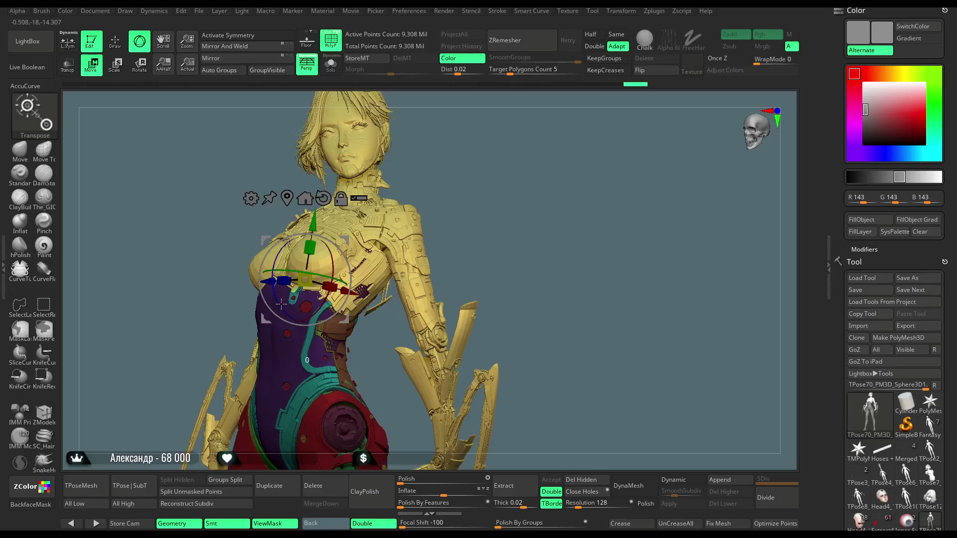
{"action": "left_click_drag", "start_coordinate": [484, 197], "coordinate": [357, 268]}
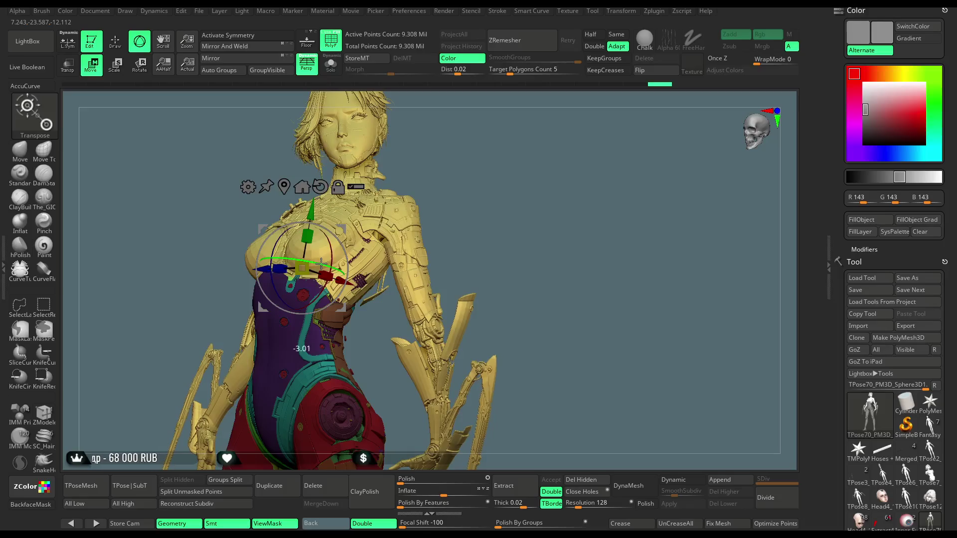
{"action": "left_click_drag", "start_coordinate": [495, 209], "coordinate": [487, 190]}
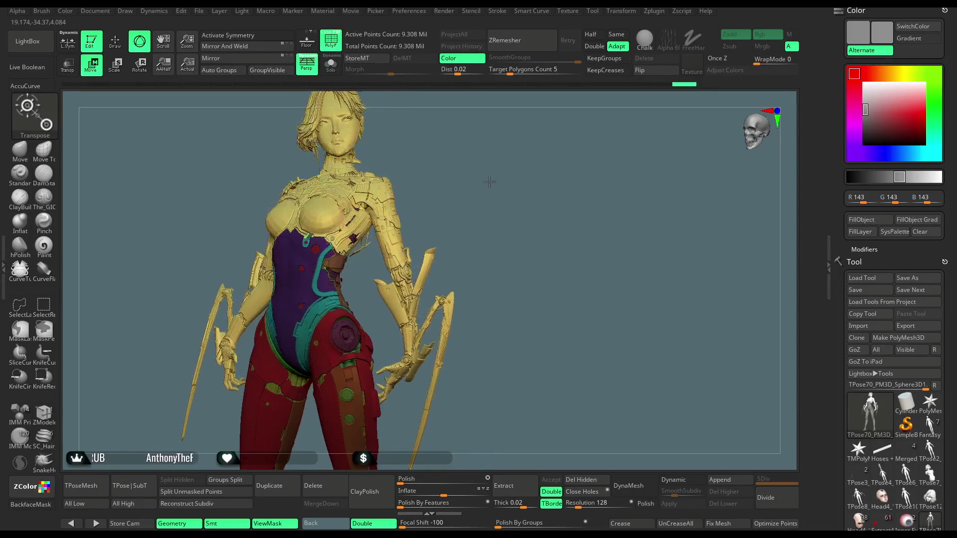
{"action": "mouse_move", "coordinate": [455, 180]}
{"action": "left_mouse_down"}
{"action": "mouse_move", "coordinate": [474, 172]}
{"action": "mouse_move", "coordinate": [501, 201]}
{"action": "mouse_move", "coordinate": [457, 270]}
{"action": "mouse_move", "coordinate": [541, 184]}
{"action": "left_mouse_up"}
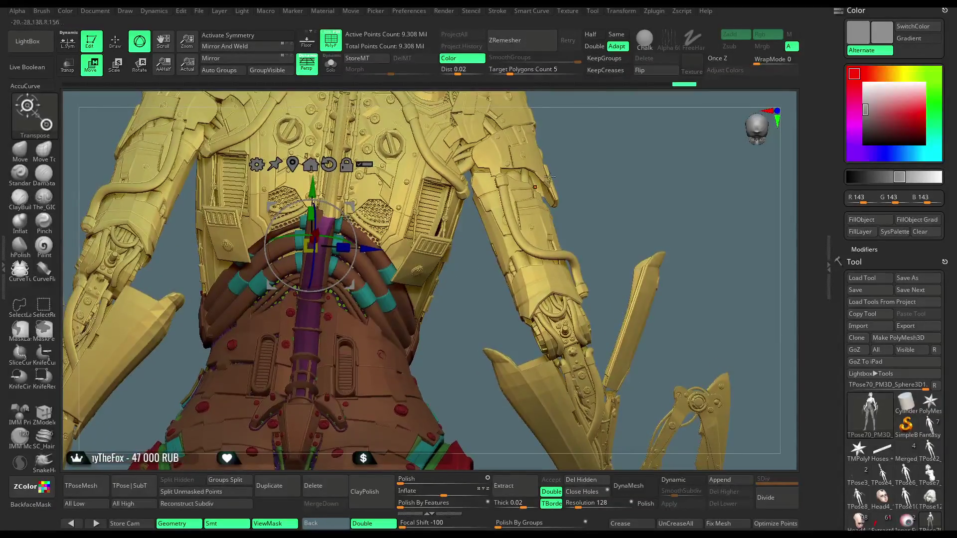
- Orbit to a straight view of the character's back
{"action": "key", "text": "ctrl"}
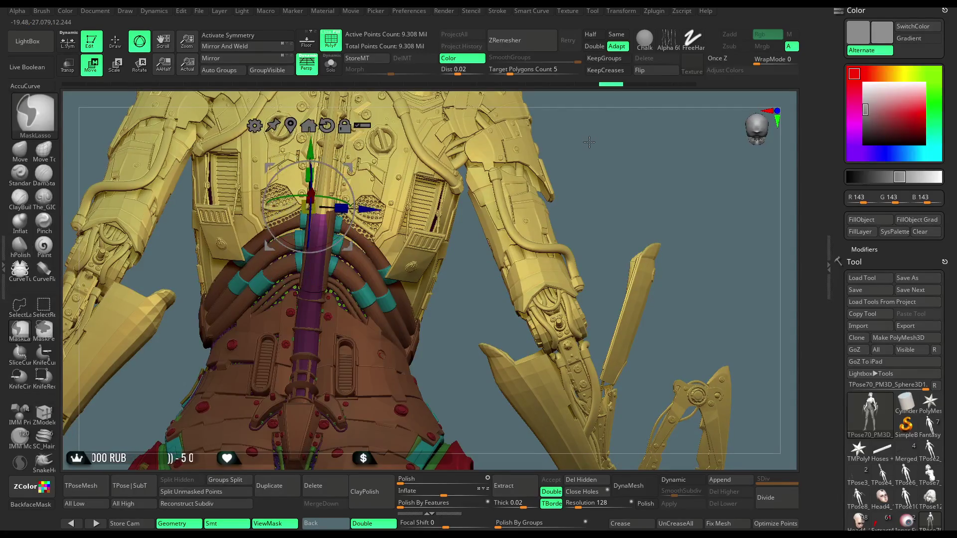
{"action": "mouse_move", "coordinate": [589, 142]}
{"action": "left_mouse_down"}
{"action": "mouse_move", "coordinate": [544, 131]}
{"action": "mouse_move", "coordinate": [584, 136]}
{"action": "mouse_move", "coordinate": [427, 190]}
{"action": "left_mouse_up"}
{"action": "key", "text": "ctrl"}
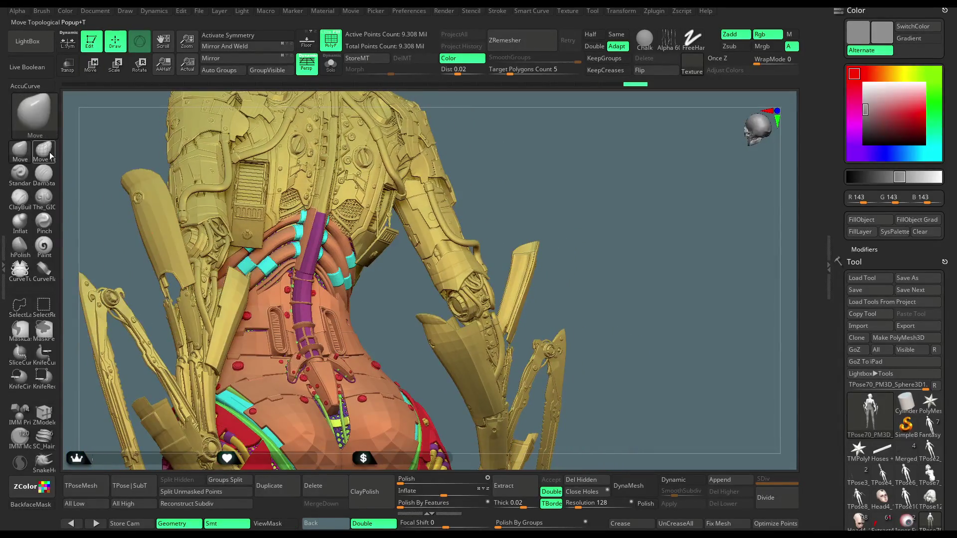
- Choose the Move Topological brush and inspect the purple spine tube from several angles
{"action": "left_click", "coordinate": [50, 157]}
{"action": "key", "text": "space"}
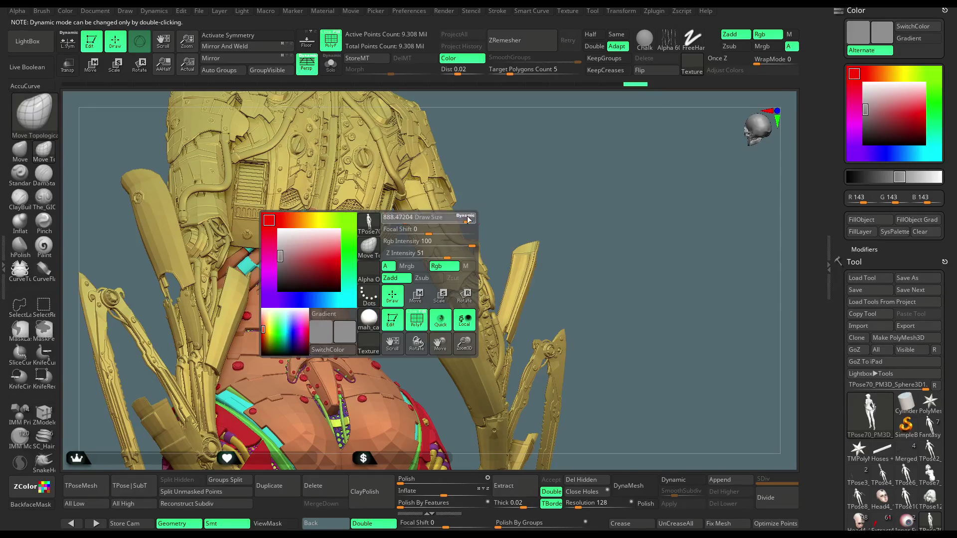
{"action": "mouse_move", "coordinate": [468, 219]}
{"action": "left_mouse_down"}
{"action": "mouse_move", "coordinate": [490, 198]}
{"action": "mouse_move", "coordinate": [321, 275]}
{"action": "left_mouse_up"}
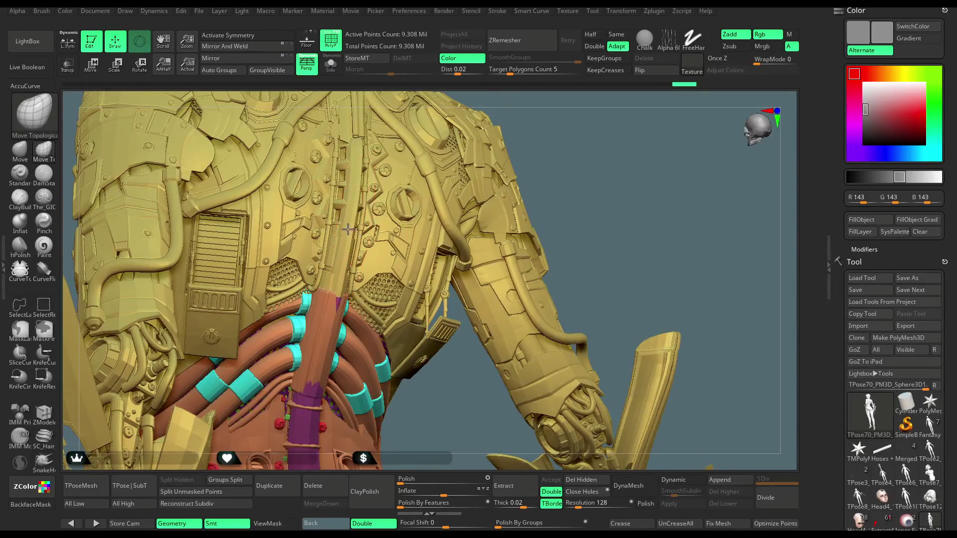
{"action": "left_click_drag", "start_coordinate": [572, 125], "coordinate": [523, 109]}
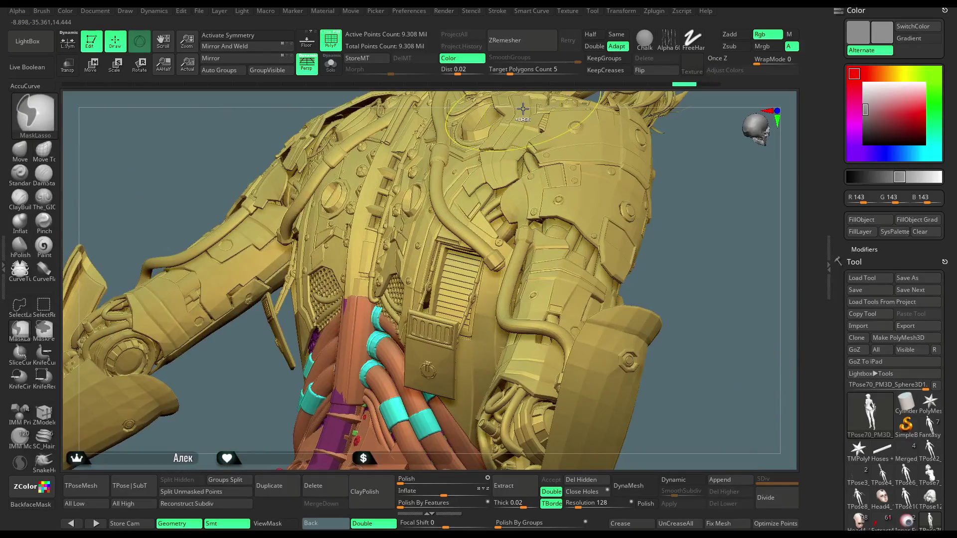
{"action": "mouse_move", "coordinate": [246, 395]}
{"action": "left_mouse_down"}
{"action": "mouse_move", "coordinate": [449, 264]}
{"action": "mouse_move", "coordinate": [556, 210]}
{"action": "mouse_move", "coordinate": [523, 192]}
{"action": "mouse_move", "coordinate": [521, 156]}
{"action": "mouse_move", "coordinate": [567, 145]}
{"action": "mouse_move", "coordinate": [536, 162]}
{"action": "mouse_move", "coordinate": [540, 145]}
{"action": "mouse_move", "coordinate": [517, 142]}
{"action": "left_mouse_up"}
{"action": "key", "text": "ctrl+shift"}
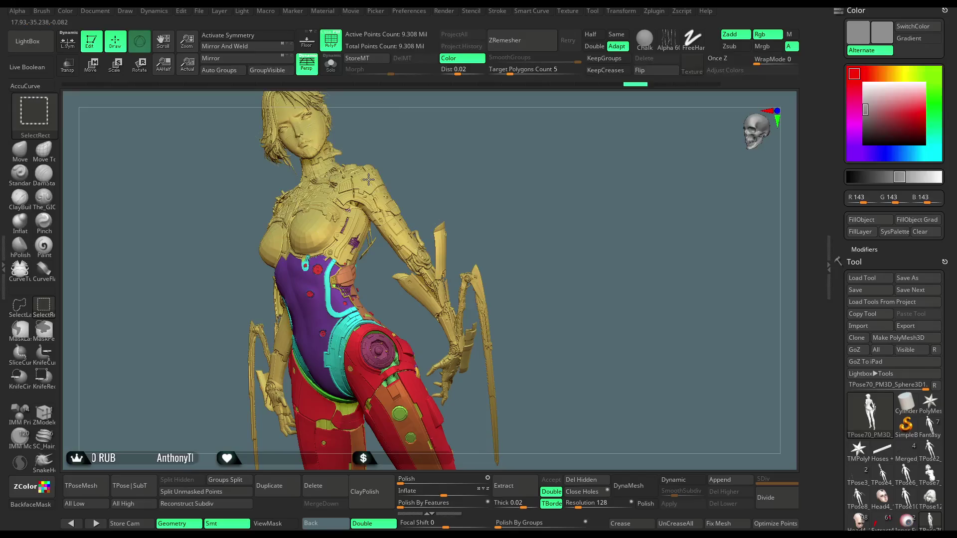
- Invert the mask so the coloured lower-body suit parts are masked
{"action": "left_click", "coordinate": [368, 179], "text": "ctrl+shift"}
{"action": "key", "text": "ctrl+a"}
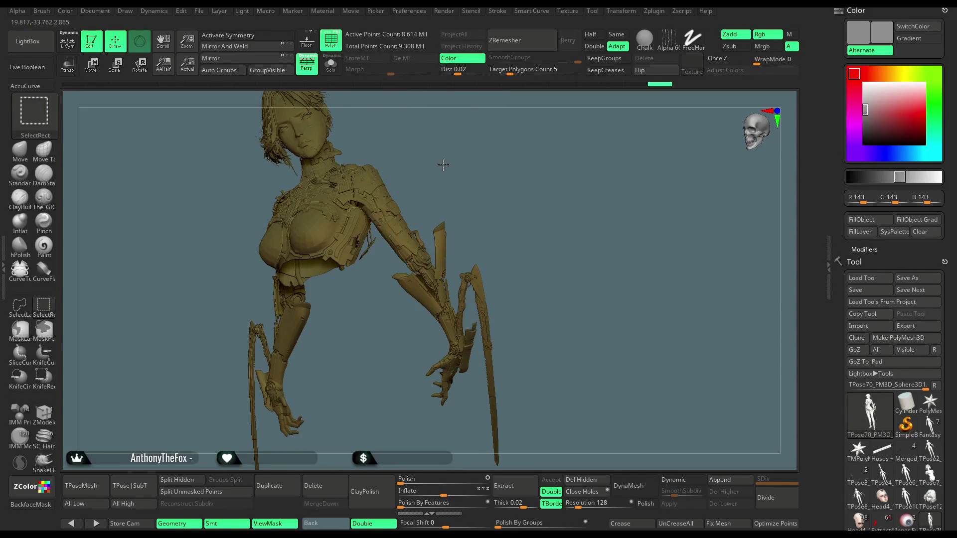
{"action": "left_click", "coordinate": [444, 164], "text": "ctrl+shift"}
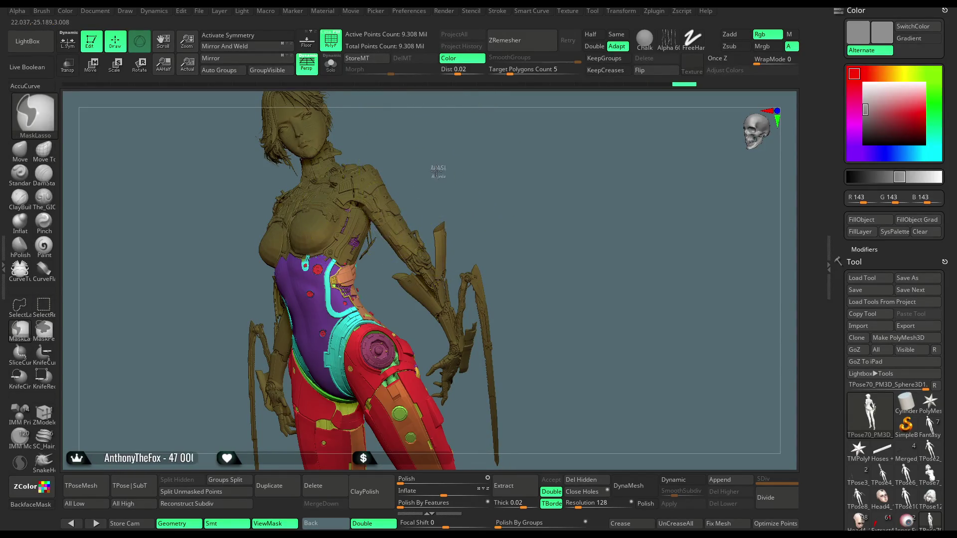
{"action": "left_click", "coordinate": [436, 170], "text": "ctrl"}
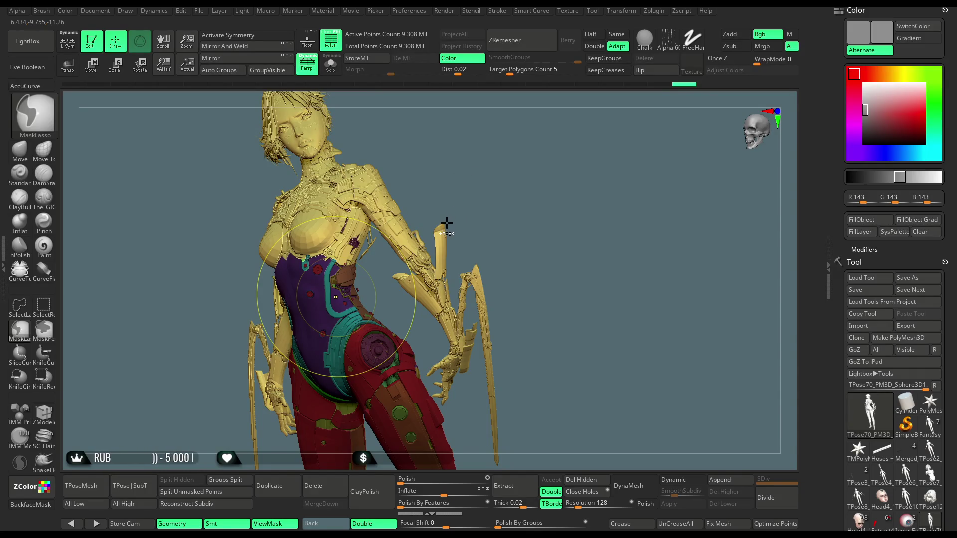
- Extend the mask over the shoulder and across the back
{"action": "mouse_move", "coordinate": [453, 186]}
{"action": "left_mouse_down", "text": "alt"}
{"action": "mouse_move", "coordinate": [421, 317]}
{"action": "mouse_move", "coordinate": [427, 389]}
{"action": "left_mouse_up", "text": "alt"}
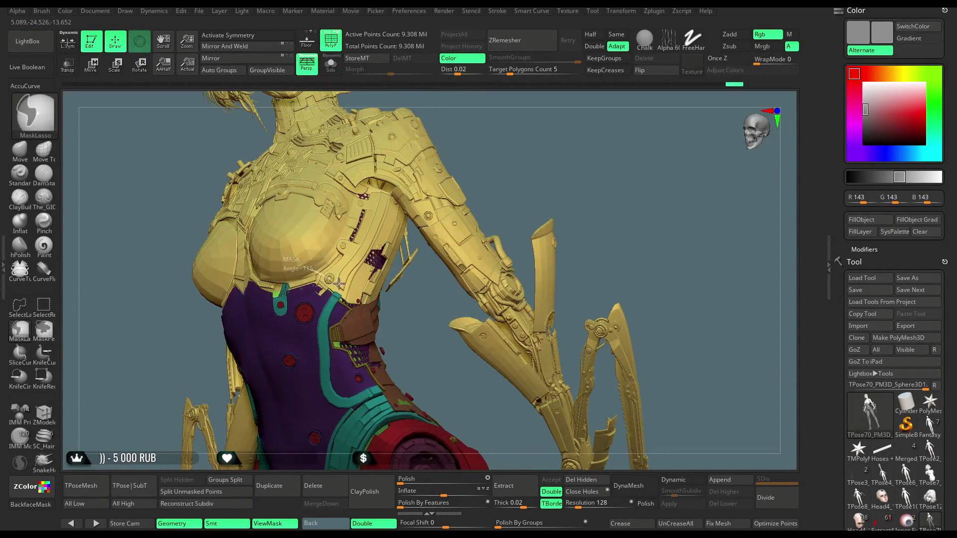
{"action": "mouse_move", "coordinate": [377, 287]}
{"action": "left_mouse_down", "text": "ctrl"}
{"action": "mouse_move", "coordinate": [429, 110]}
{"action": "mouse_move", "coordinate": [349, 229]}
{"action": "left_mouse_up", "text": "ctrl"}
{"action": "mouse_move", "coordinate": [499, 130]}
{"action": "left_mouse_down"}
{"action": "mouse_move", "coordinate": [450, 124]}
{"action": "mouse_move", "coordinate": [377, 215]}
{"action": "left_mouse_up"}
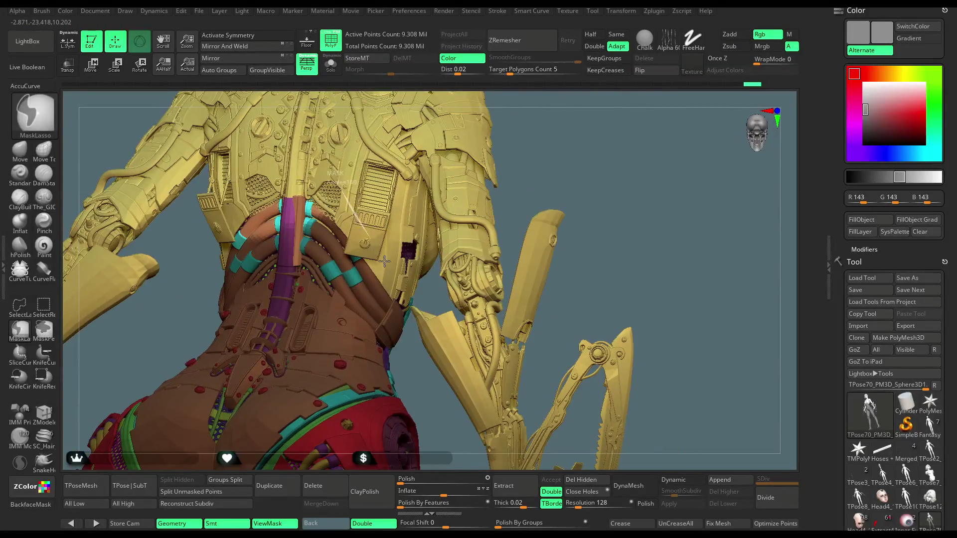
{"action": "mouse_move", "coordinate": [481, 287]}
{"action": "left_mouse_down", "text": "ctrl"}
{"action": "mouse_move", "coordinate": [564, 129]}
{"action": "mouse_move", "coordinate": [534, 165]}
{"action": "mouse_move", "coordinate": [549, 118]}
{"action": "mouse_move", "coordinate": [529, 130]}
{"action": "mouse_move", "coordinate": [552, 117]}
{"action": "mouse_move", "coordinate": [517, 163]}
{"action": "left_mouse_up", "text": "ctrl"}
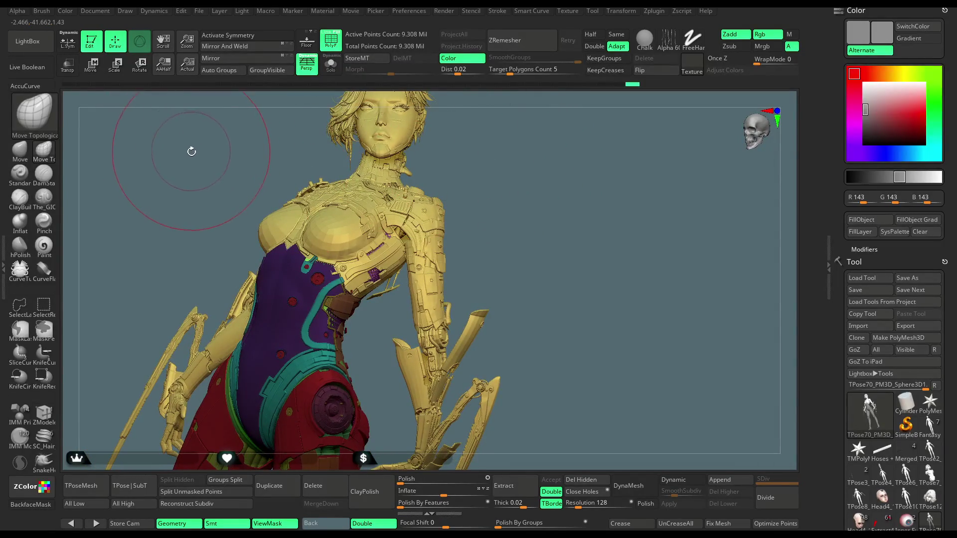
- Unmask the cyan front chest tubes and place the transform gizmo on the chest
{"action": "left_click_drag", "start_coordinate": [463, 148], "coordinate": [501, 156]}
{"action": "key", "text": "ctrl"}
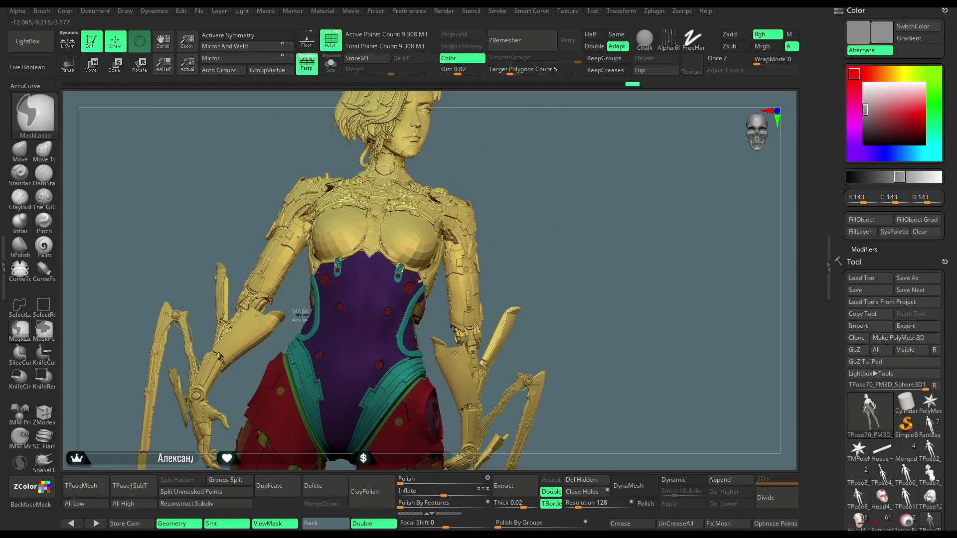
{"action": "left_click_drag", "start_coordinate": [498, 229], "coordinate": [499, 230], "text": "ctrl"}
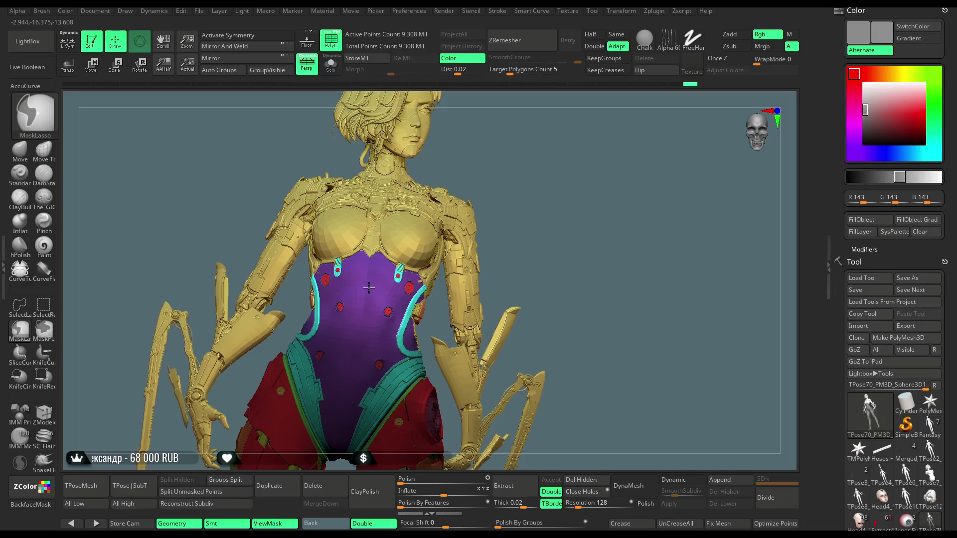
{"action": "mouse_move", "coordinate": [574, 160]}
{"action": "left_mouse_down"}
{"action": "mouse_move", "coordinate": [379, 154]}
{"action": "mouse_move", "coordinate": [485, 151]}
{"action": "left_mouse_up"}
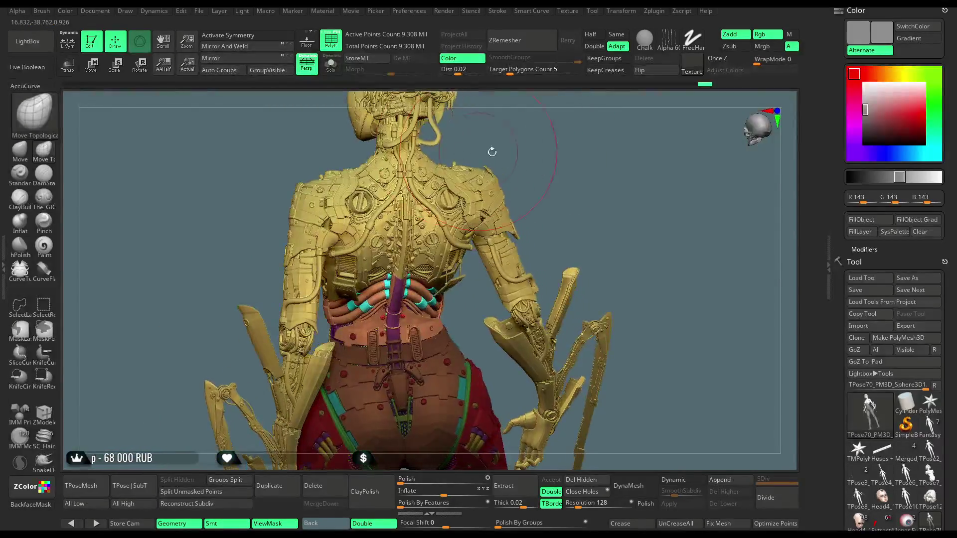
{"action": "mouse_move", "coordinate": [533, 123]}
{"action": "left_mouse_down"}
{"action": "mouse_move", "coordinate": [464, 149]}
{"action": "mouse_move", "coordinate": [498, 173]}
{"action": "mouse_move", "coordinate": [167, 143]}
{"action": "left_mouse_up"}
{"action": "left_click", "coordinate": [91, 65]}
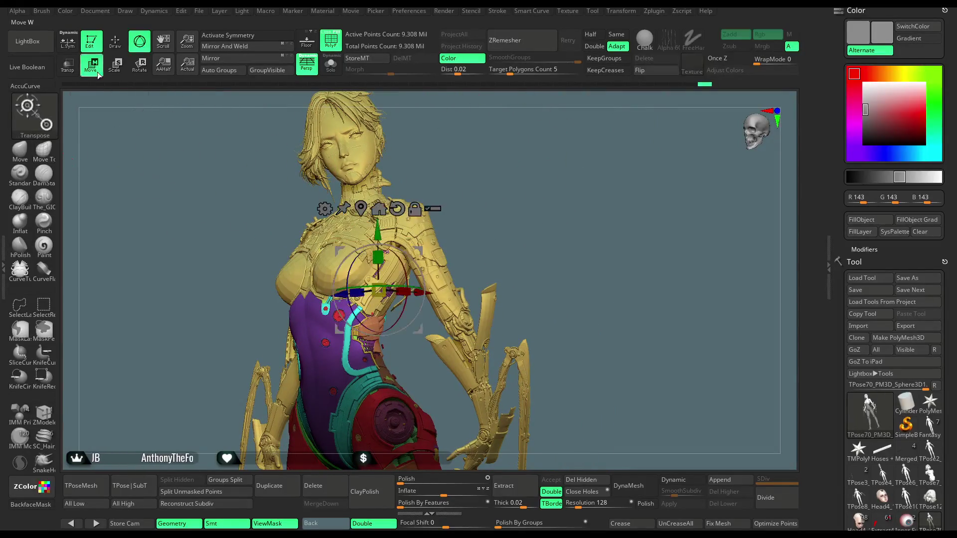
- Rotate the unmasked cyan chest tubes around the vertical axis to sit against the armour, then hide mask shading
{"action": "left_click_drag", "start_coordinate": [476, 192], "coordinate": [523, 164]}
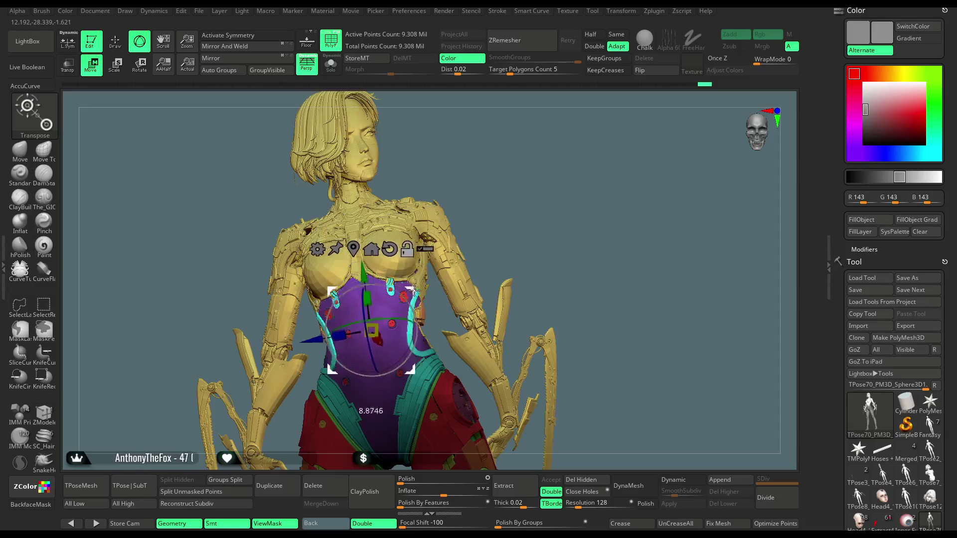
{"action": "left_click_drag", "start_coordinate": [424, 254], "coordinate": [455, 265]}
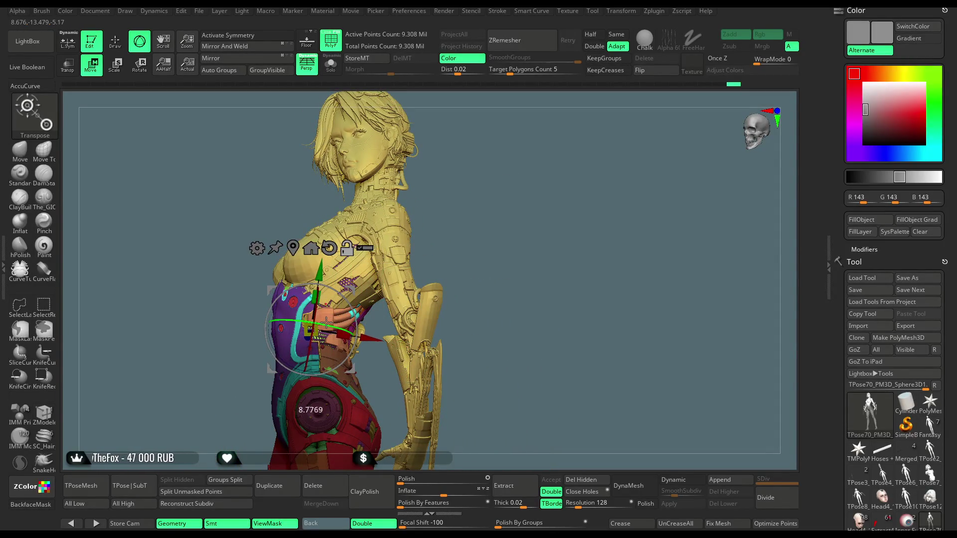
{"action": "left_click_drag", "start_coordinate": [408, 258], "coordinate": [256, 333]}
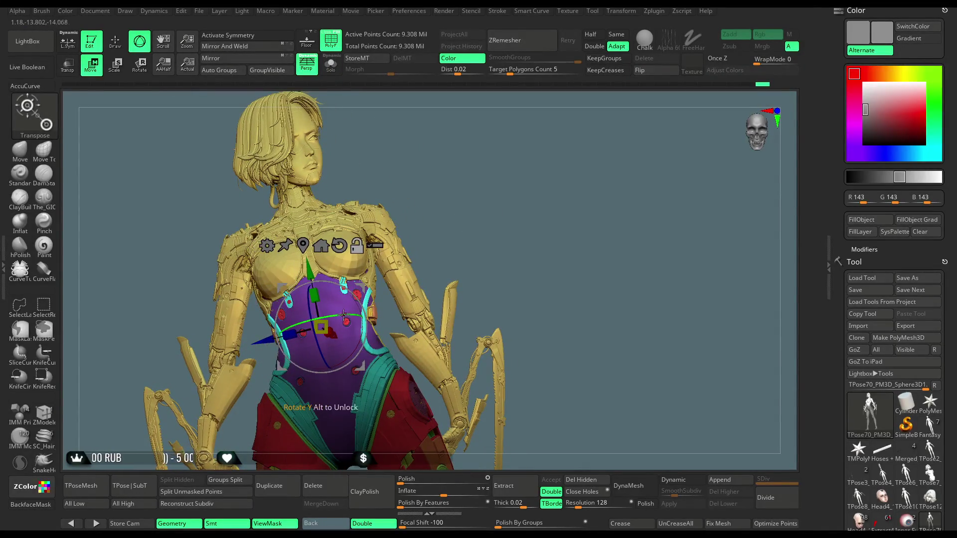
{"action": "left_click_drag", "start_coordinate": [345, 314], "coordinate": [336, 315]}
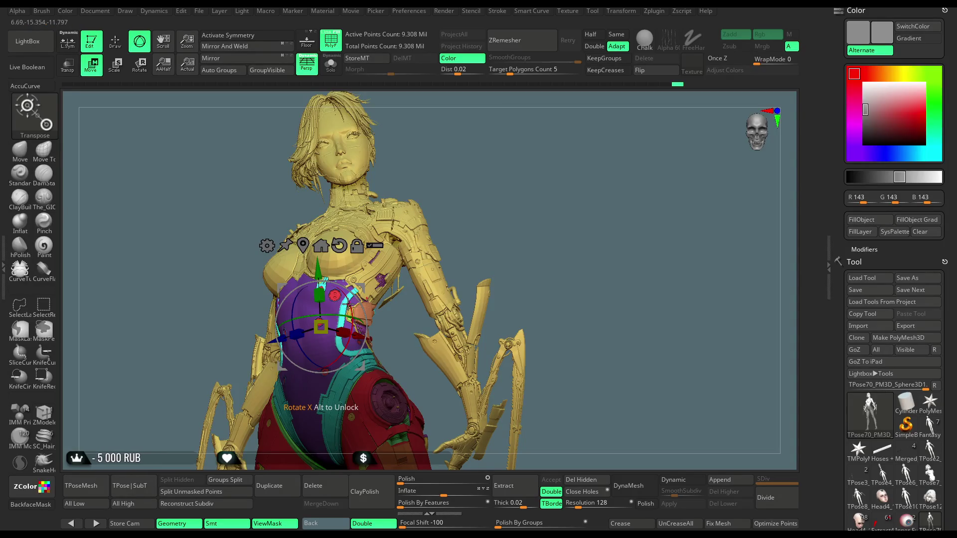
{"action": "mouse_move", "coordinate": [475, 174]}
{"action": "left_mouse_down"}
{"action": "mouse_move", "coordinate": [471, 164]}
{"action": "mouse_move", "coordinate": [498, 186]}
{"action": "mouse_move", "coordinate": [450, 194]}
{"action": "mouse_move", "coordinate": [501, 219]}
{"action": "mouse_move", "coordinate": [498, 184]}
{"action": "mouse_move", "coordinate": [345, 318]}
{"action": "left_mouse_up"}
{"action": "mouse_move", "coordinate": [507, 172]}
{"action": "left_mouse_down"}
{"action": "mouse_move", "coordinate": [493, 167]}
{"action": "mouse_move", "coordinate": [490, 179]}
{"action": "left_mouse_up"}
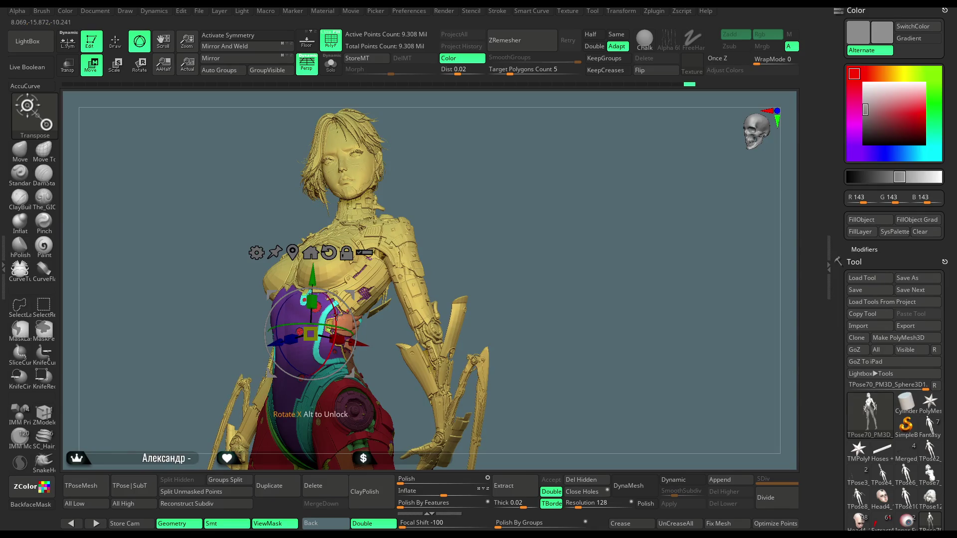
{"action": "left_click_drag", "start_coordinate": [337, 316], "coordinate": [284, 309]}
{"action": "mouse_move", "coordinate": [476, 229]}
{"action": "left_mouse_down"}
{"action": "mouse_move", "coordinate": [438, 207]}
{"action": "mouse_move", "coordinate": [436, 154]}
{"action": "mouse_move", "coordinate": [464, 165]}
{"action": "left_mouse_up"}
{"action": "key", "text": "ctrl+h"}
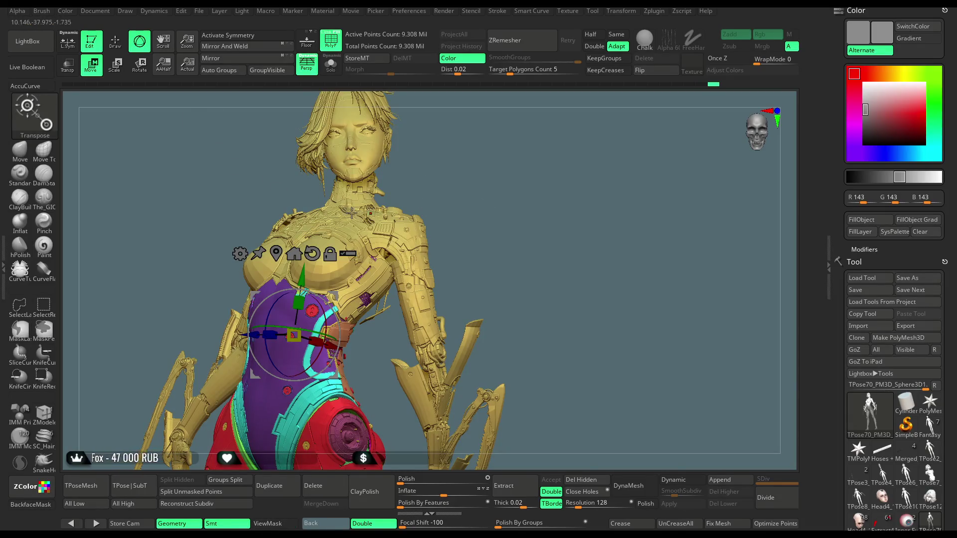
{"action": "left_click", "coordinate": [115, 46]}
{"action": "left_click_drag", "start_coordinate": [438, 260], "coordinate": [523, 230]}
{"action": "left_click", "coordinate": [524, 231], "text": "ctrl"}
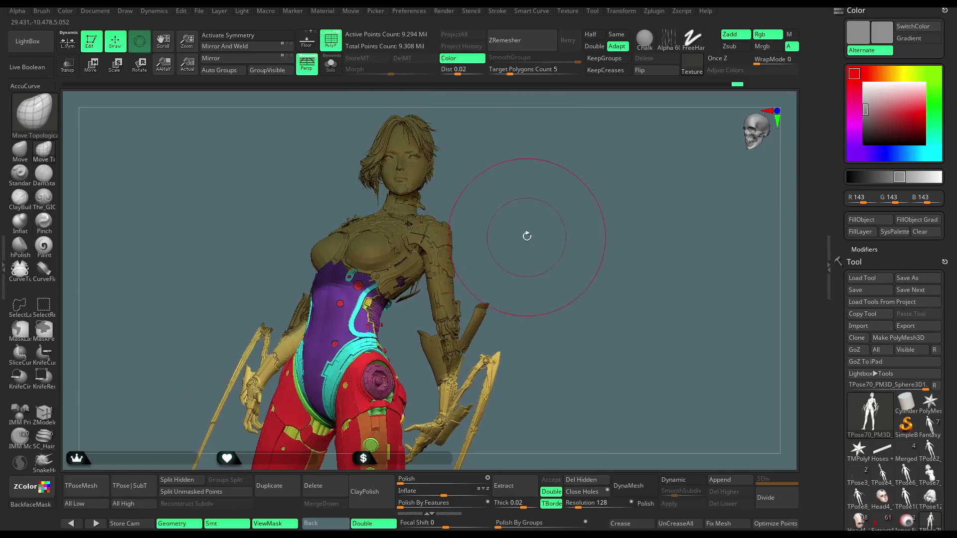
{"action": "key", "text": "ctrl+h"}
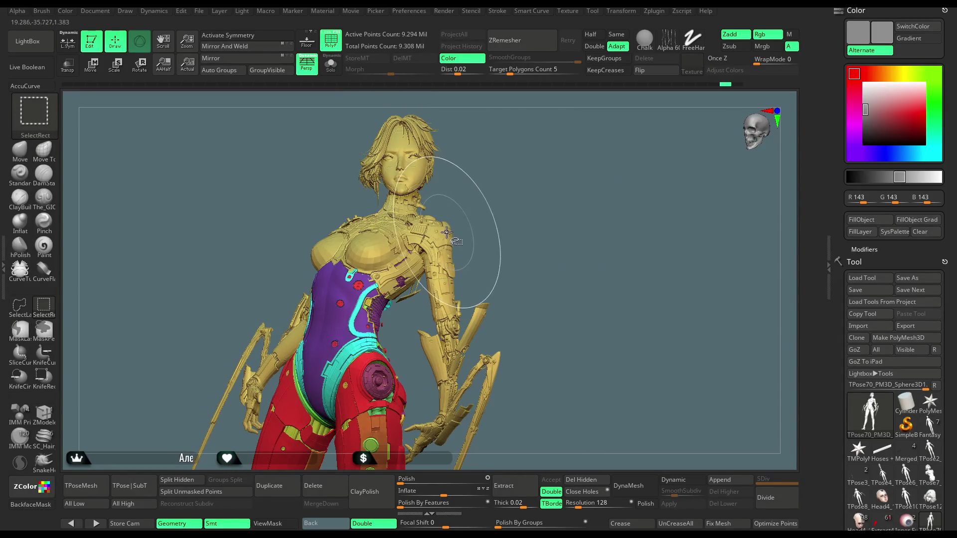
{"action": "left_click", "coordinate": [447, 228], "text": "ctrl+shift"}
{"action": "mouse_move", "coordinate": [475, 218]}
{"action": "left_mouse_down"}
{"action": "mouse_move", "coordinate": [496, 216]}
{"action": "mouse_move", "coordinate": [480, 230]}
{"action": "left_mouse_up"}
{"action": "mouse_move", "coordinate": [333, 319]}
{"action": "left_mouse_down", "text": "ctrl"}
{"action": "mouse_move", "coordinate": [479, 299]}
{"action": "mouse_move", "coordinate": [299, 202]}
{"action": "mouse_move", "coordinate": [329, 314]}
{"action": "left_mouse_up", "text": "ctrl"}
{"action": "mouse_move", "coordinate": [467, 247]}
{"action": "left_mouse_down"}
{"action": "mouse_move", "coordinate": [496, 205]}
{"action": "mouse_move", "coordinate": [509, 216]}
{"action": "left_mouse_up"}
{"action": "left_click", "coordinate": [504, 215], "text": "ctrl+shift"}
{"action": "left_click", "coordinate": [514, 205], "text": "ctrl+shift"}
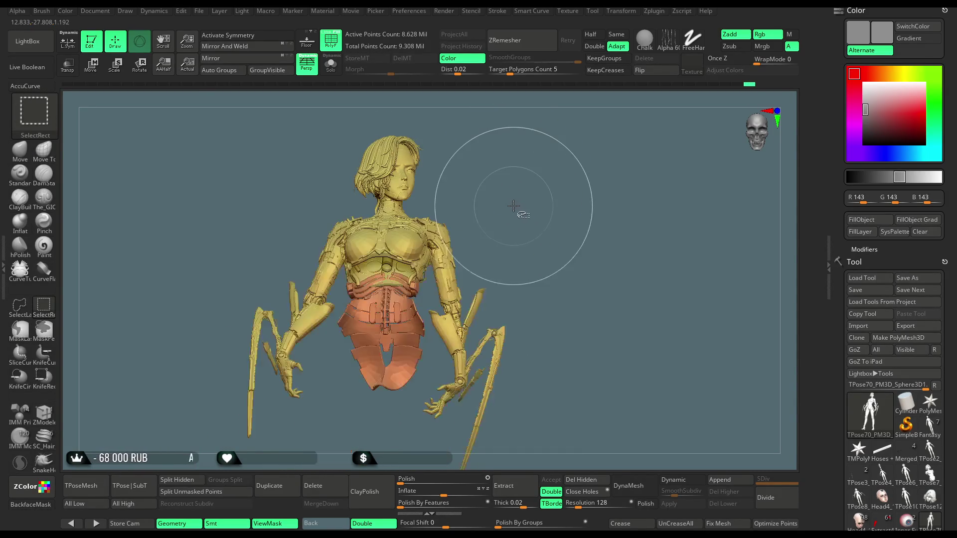
{"action": "mouse_move", "coordinate": [506, 197]}
{"action": "left_mouse_down"}
{"action": "mouse_move", "coordinate": [498, 214]}
{"action": "mouse_move", "coordinate": [516, 205]}
{"action": "left_mouse_up"}
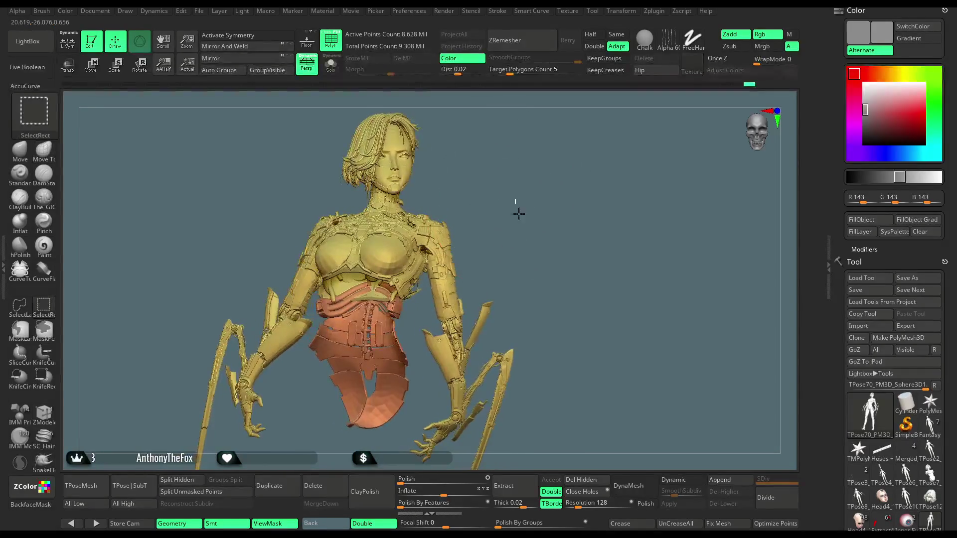
{"action": "left_click", "coordinate": [526, 214], "text": "ctrl+shift"}
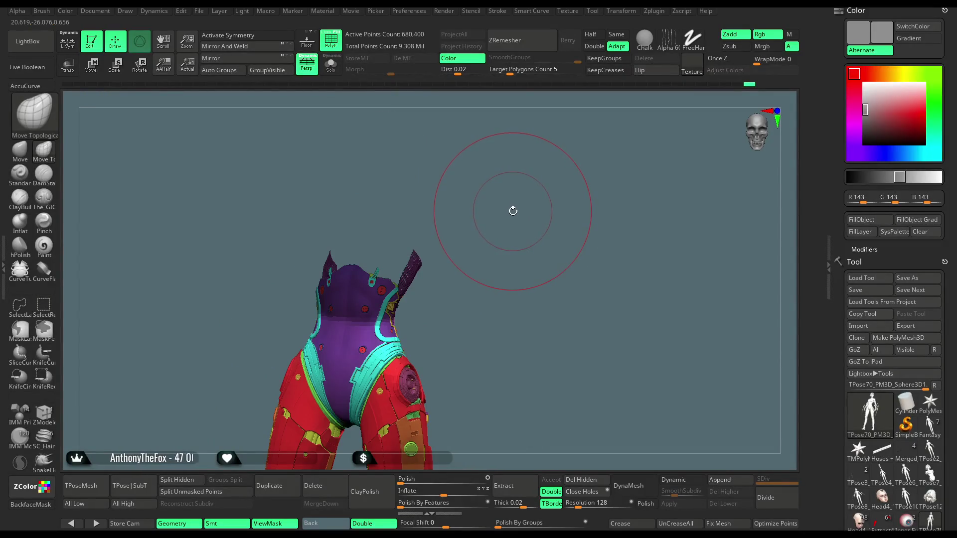
{"action": "key", "text": "ctrl+shift"}
{"action": "left_click", "coordinate": [514, 213], "text": "ctrl+shift"}
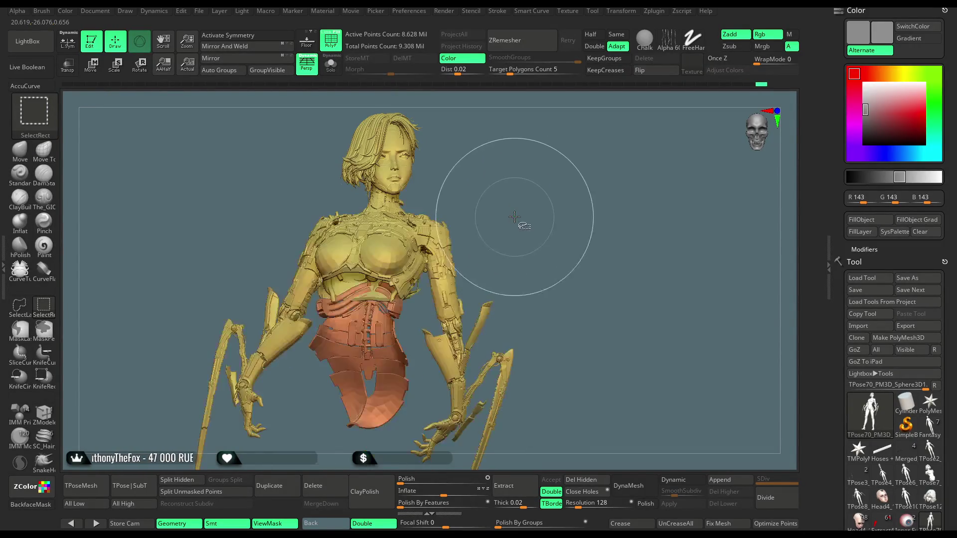
{"action": "left_click", "coordinate": [514, 214], "text": "ctrl+shift"}
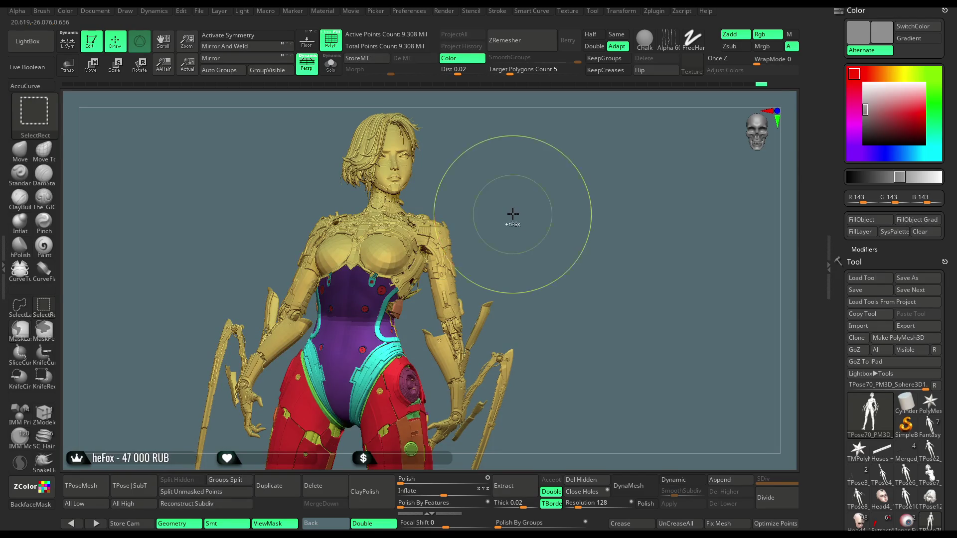
{"action": "left_click", "coordinate": [515, 213], "text": "ctrl+shift"}
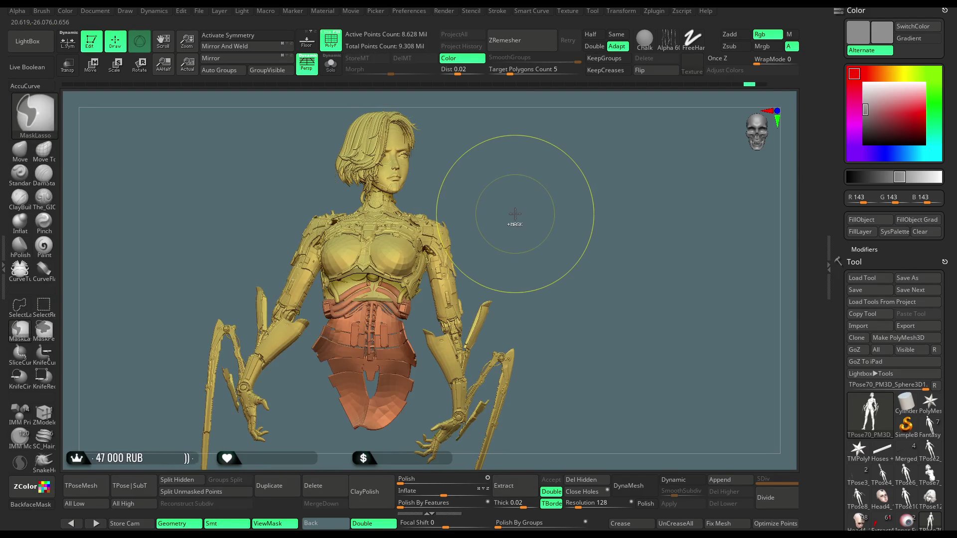
{"action": "left_click", "coordinate": [515, 213], "text": "ctrl+shift"}
{"action": "left_click", "coordinate": [515, 214], "text": "ctrl+shift"}
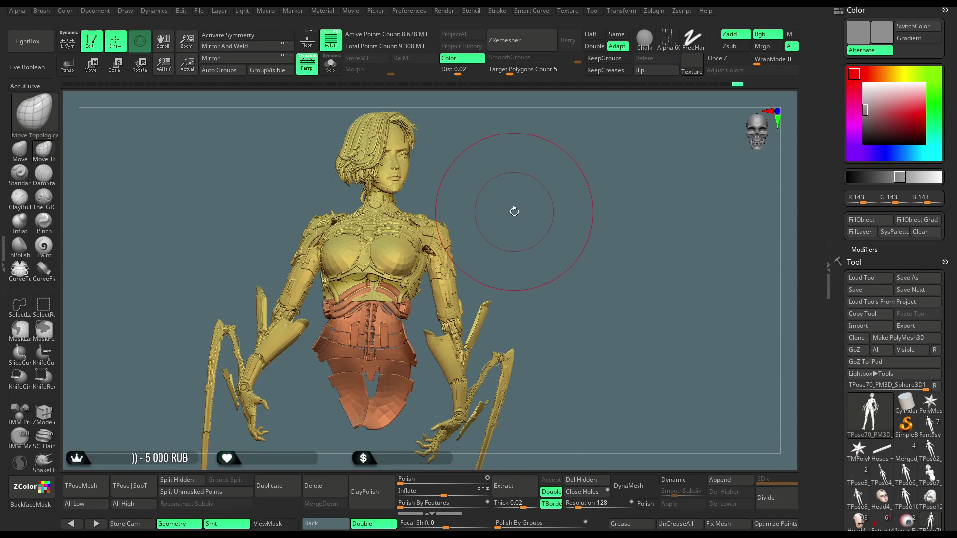
{"action": "mouse_move", "coordinate": [514, 204]}
{"action": "left_mouse_down"}
{"action": "mouse_move", "coordinate": [492, 196]}
{"action": "mouse_move", "coordinate": [502, 199]}
{"action": "left_mouse_up"}
{"action": "left_click", "coordinate": [509, 202], "text": "ctrl+shift"}
{"action": "scroll", "coordinate": [502, 198], "scroll_direction": "up", "scroll_amount": 10}
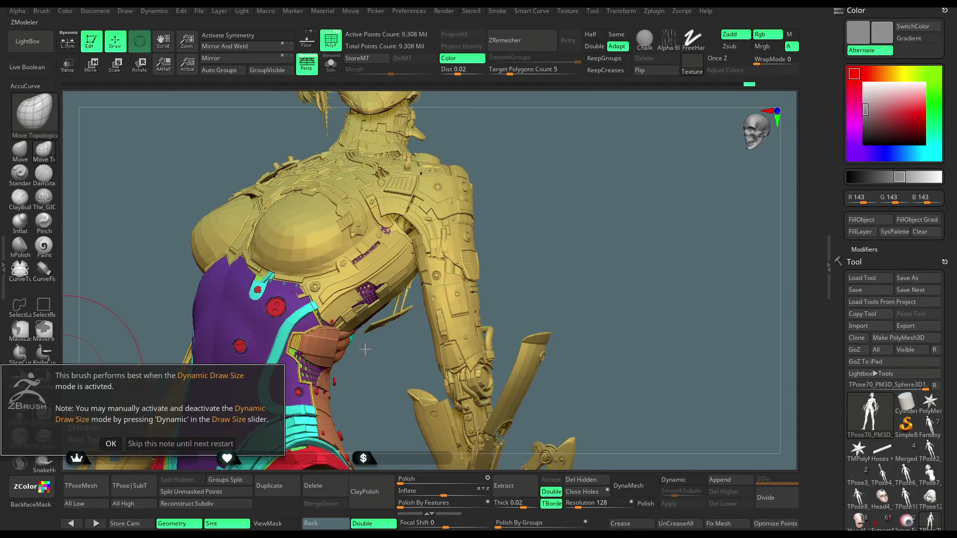
- Fill the chest vent piece beside the purple bodysuit with the red polygroup using ZModeler
{"action": "left_click", "coordinate": [180, 444]}
{"action": "mouse_move", "coordinate": [370, 374]}
{"action": "left_mouse_down"}
{"action": "mouse_move", "coordinate": [377, 318]}
{"action": "mouse_move", "coordinate": [344, 289]}
{"action": "mouse_move", "coordinate": [324, 299]}
{"action": "left_mouse_up"}
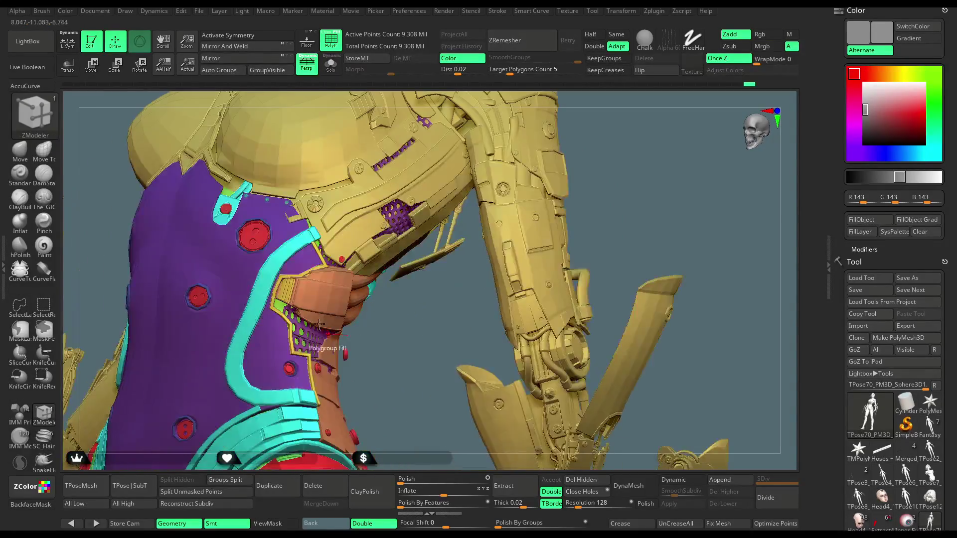
{"action": "left_click", "coordinate": [323, 292]}
{"action": "left_click_drag", "start_coordinate": [404, 317], "coordinate": [249, 357]}
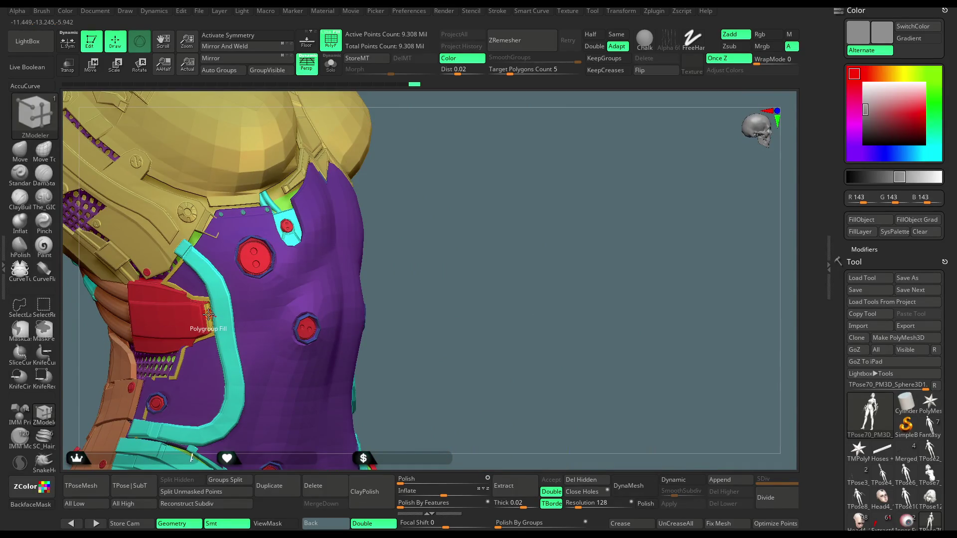
{"action": "left_click_drag", "start_coordinate": [424, 243], "coordinate": [418, 299]}
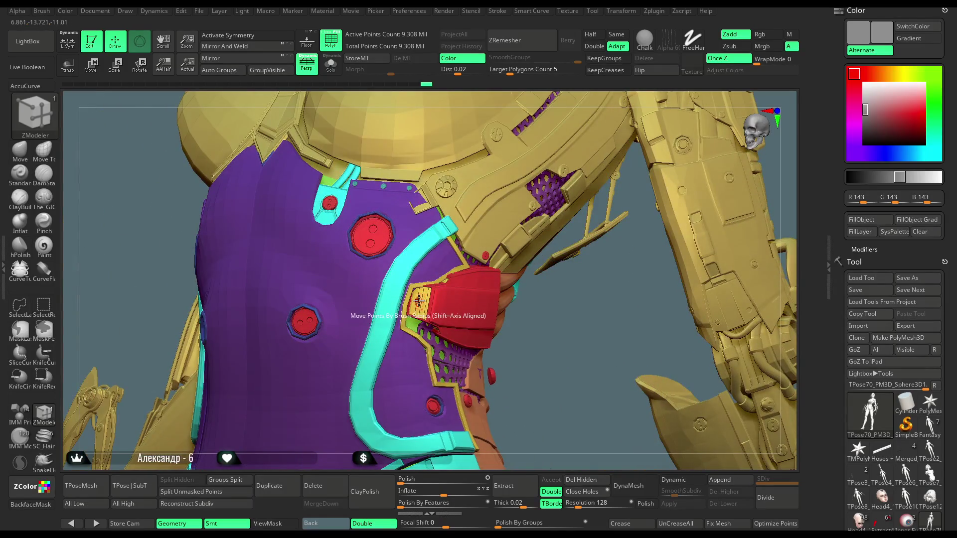
{"action": "mouse_move", "coordinate": [462, 335]}
{"action": "left_mouse_down"}
{"action": "mouse_move", "coordinate": [452, 319]}
{"action": "mouse_move", "coordinate": [519, 186]}
{"action": "left_mouse_up"}
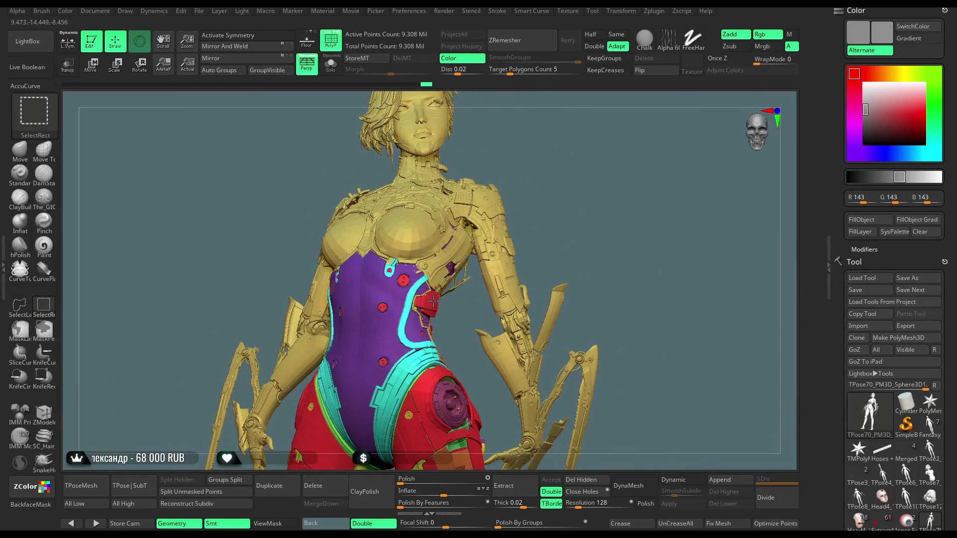
- Isolate the red polygroups to check, then isolate the yellow armour and invert visibility
{"action": "left_click", "coordinate": [435, 299], "text": "ctrl+shift"}
{"action": "mouse_move", "coordinate": [560, 143]}
{"action": "left_mouse_down", "text": "ctrl+shift"}
{"action": "mouse_move", "coordinate": [555, 177]}
{"action": "mouse_move", "coordinate": [547, 179]}
{"action": "mouse_move", "coordinate": [547, 158]}
{"action": "mouse_move", "coordinate": [540, 163]}
{"action": "left_mouse_up", "text": "ctrl+shift"}
{"action": "key", "text": "ctrl+shift"}
{"action": "left_click", "coordinate": [541, 160], "text": "ctrl+shift"}
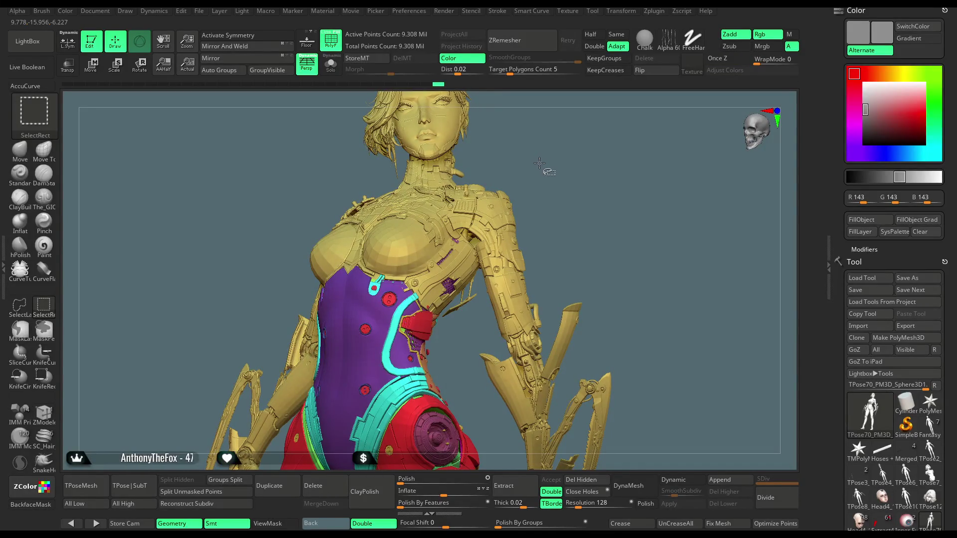
{"action": "left_click", "coordinate": [462, 242], "text": "ctrl+shift"}
{"action": "left_click", "coordinate": [520, 178], "text": "ctrl+shift"}
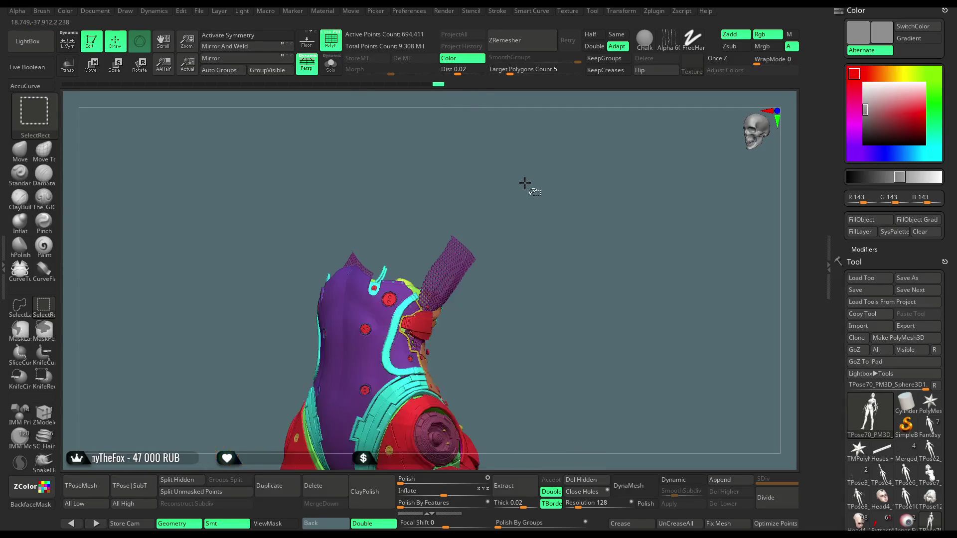
- Unhide all parts, then isolate the purple mesh piece and orbit around it
{"action": "mouse_move", "coordinate": [520, 175]}
{"action": "left_mouse_down"}
{"action": "mouse_move", "coordinate": [504, 160]}
{"action": "mouse_move", "coordinate": [510, 186]}
{"action": "left_mouse_up"}
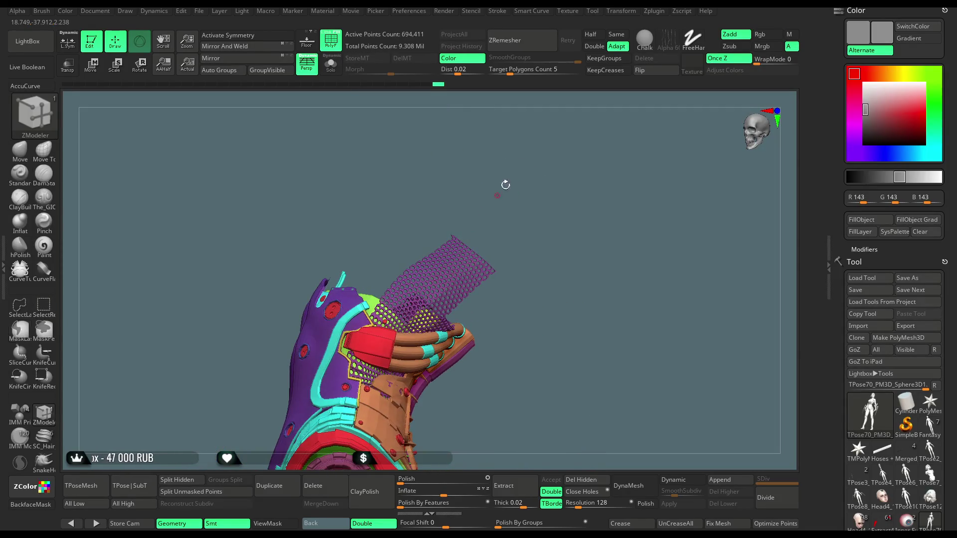
{"action": "left_click", "coordinate": [468, 217], "text": "ctrl+shift"}
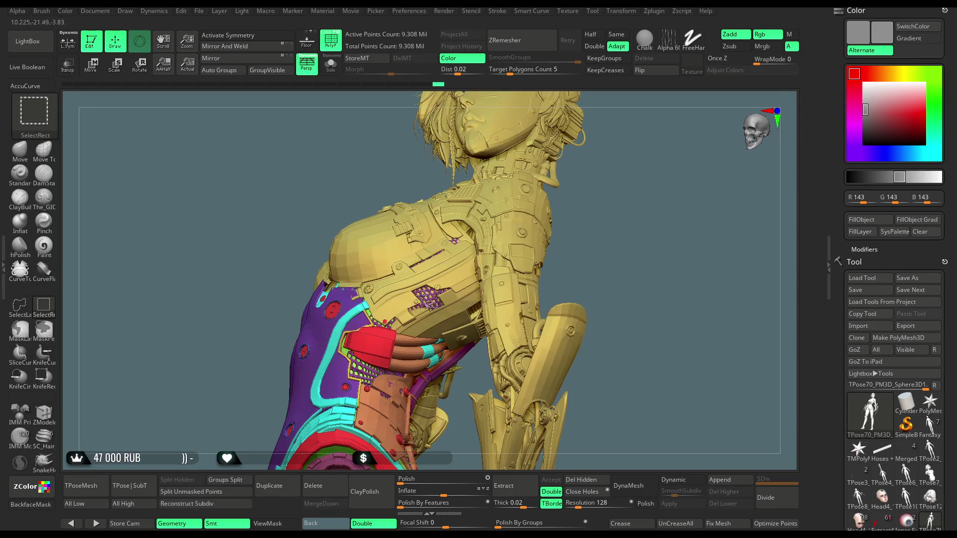
{"action": "left_click", "coordinate": [358, 367], "text": "ctrl+shift"}
{"action": "mouse_move", "coordinate": [518, 189]}
{"action": "left_mouse_down"}
{"action": "mouse_move", "coordinate": [504, 163]}
{"action": "mouse_move", "coordinate": [425, 249]}
{"action": "left_mouse_up"}
{"action": "mouse_move", "coordinate": [384, 277]}
{"action": "left_mouse_down", "text": "ctrl+shift"}
{"action": "mouse_move", "coordinate": [439, 314]}
{"action": "mouse_move", "coordinate": [388, 199]}
{"action": "mouse_move", "coordinate": [539, 206]}
{"action": "mouse_move", "coordinate": [498, 186]}
{"action": "left_mouse_up", "text": "ctrl+shift"}
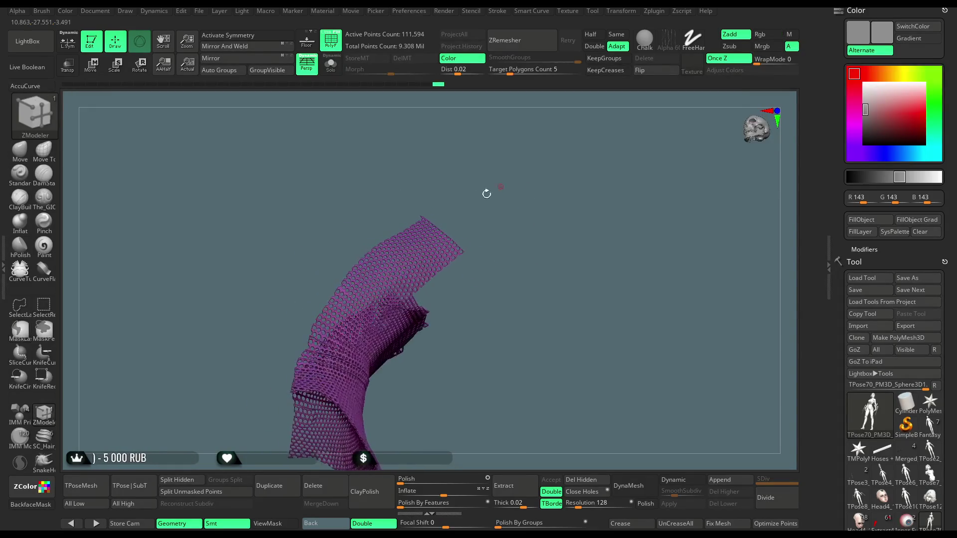
- Lasso-mask the upper-left area of the purple mesh and unhide the rest of the model
{"action": "mouse_move", "coordinate": [360, 257]}
{"action": "left_mouse_down", "text": "ctrl"}
{"action": "mouse_move", "coordinate": [349, 240]}
{"action": "mouse_move", "coordinate": [438, 171]}
{"action": "mouse_move", "coordinate": [500, 199]}
{"action": "mouse_move", "coordinate": [490, 194]}
{"action": "mouse_move", "coordinate": [519, 180]}
{"action": "mouse_move", "coordinate": [493, 141]}
{"action": "mouse_move", "coordinate": [419, 243]}
{"action": "left_mouse_up", "text": "ctrl"}
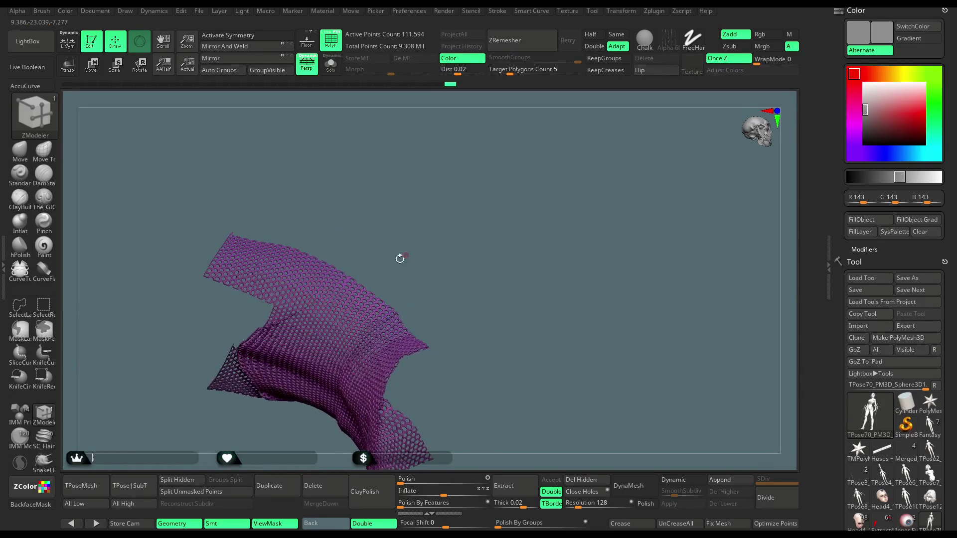
{"action": "mouse_move", "coordinate": [269, 312]}
{"action": "left_mouse_down", "text": "ctrl"}
{"action": "mouse_move", "coordinate": [225, 171]}
{"action": "mouse_move", "coordinate": [279, 319]}
{"action": "left_mouse_up", "text": "ctrl"}
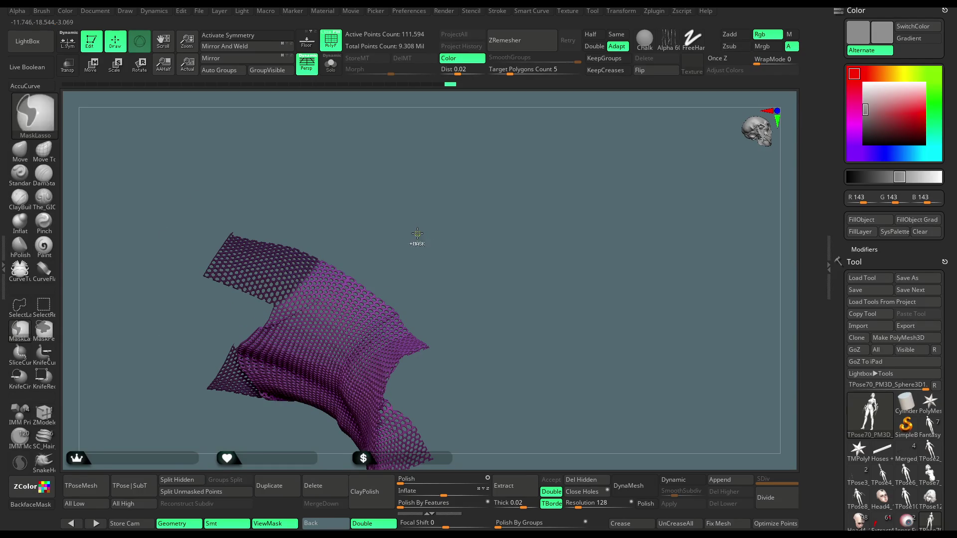
{"action": "left_click", "coordinate": [416, 219], "text": "ctrl+shift"}
{"action": "mouse_move", "coordinate": [471, 210]}
{"action": "left_mouse_down"}
{"action": "mouse_move", "coordinate": [466, 192]}
{"action": "mouse_move", "coordinate": [433, 251]}
{"action": "mouse_move", "coordinate": [471, 167]}
{"action": "mouse_move", "coordinate": [443, 152]}
{"action": "mouse_move", "coordinate": [480, 158]}
{"action": "mouse_move", "coordinate": [493, 205]}
{"action": "mouse_move", "coordinate": [477, 176]}
{"action": "mouse_move", "coordinate": [482, 187]}
{"action": "left_mouse_up"}
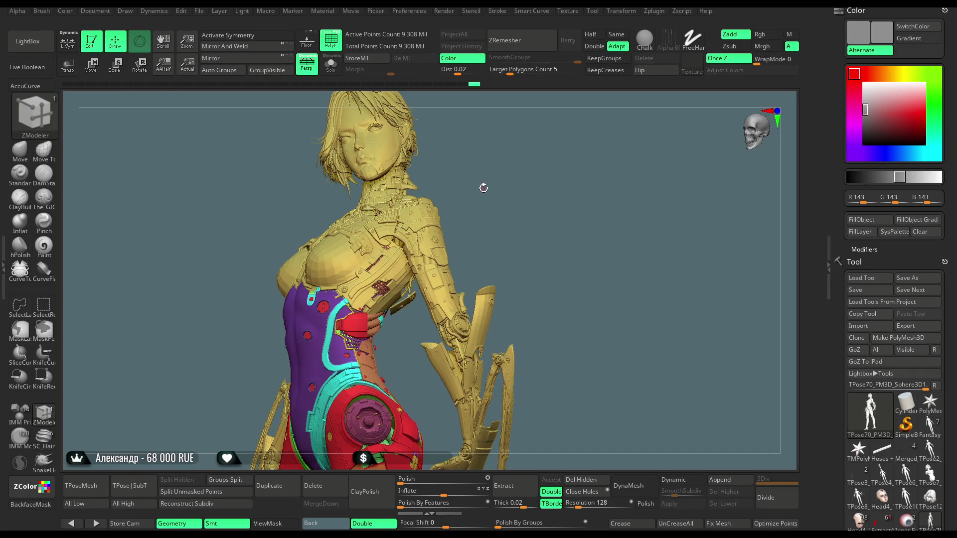
- Isolate the red polygroup pieces, then unhide the full model for a lower front view
{"action": "key", "text": "ctrl+shift"}
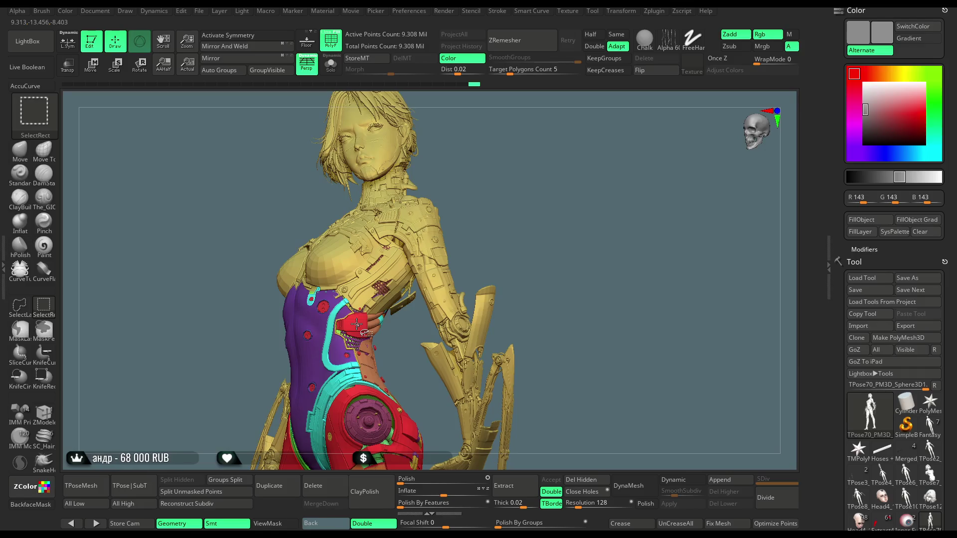
{"action": "left_click", "coordinate": [356, 324], "text": "ctrl+shift"}
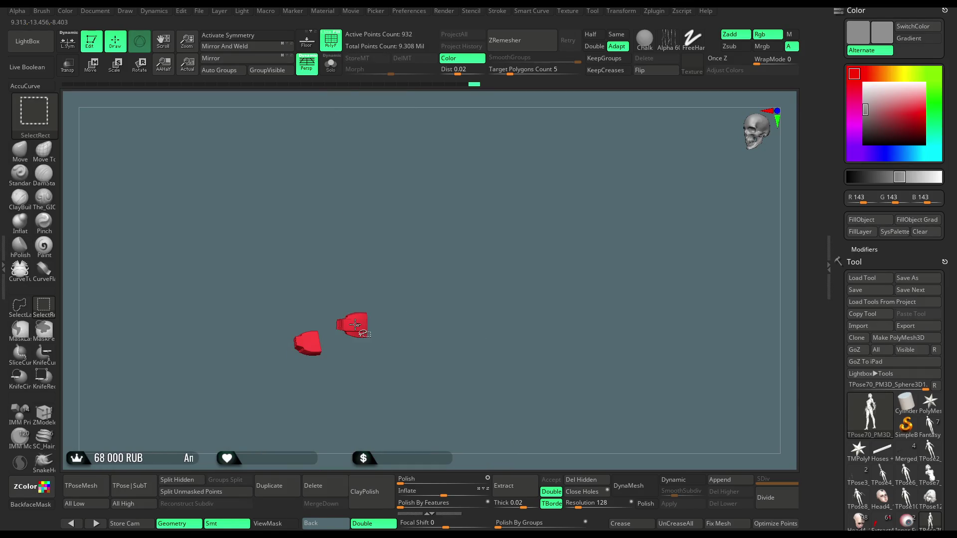
{"action": "left_click", "coordinate": [469, 208], "text": "ctrl+shift"}
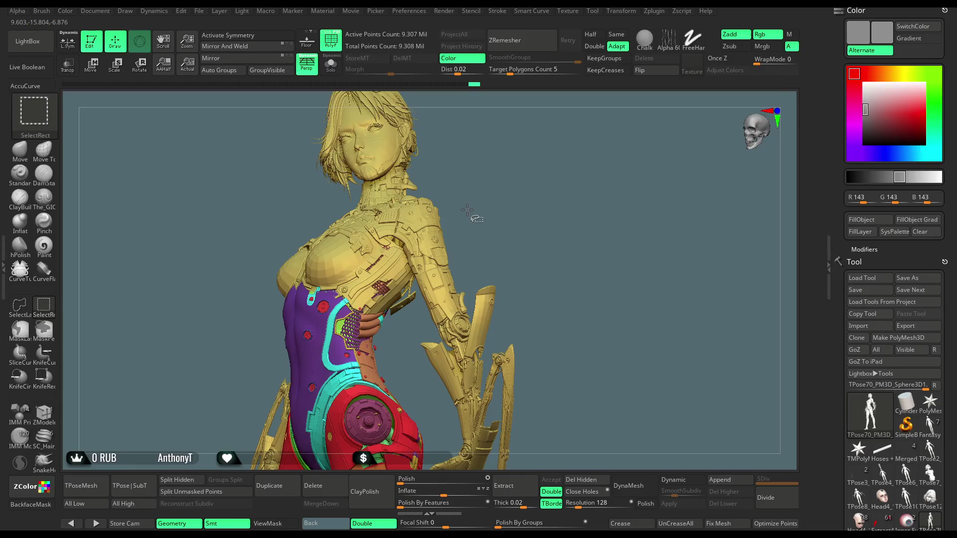
{"action": "mouse_move", "coordinate": [466, 209]}
{"action": "left_mouse_down"}
{"action": "mouse_move", "coordinate": [502, 186]}
{"action": "mouse_move", "coordinate": [481, 196]}
{"action": "mouse_move", "coordinate": [489, 199]}
{"action": "mouse_move", "coordinate": [497, 195]}
{"action": "mouse_move", "coordinate": [451, 201]}
{"action": "left_mouse_up"}
- Lasso-mask across the torso, hiding and unhiding the lower parts, then invert the mask
{"action": "mouse_move", "coordinate": [237, 352]}
{"action": "left_mouse_down", "text": "ctrl"}
{"action": "mouse_move", "coordinate": [302, 325]}
{"action": "mouse_move", "coordinate": [372, 317]}
{"action": "mouse_move", "coordinate": [387, 289]}
{"action": "mouse_move", "coordinate": [167, 209]}
{"action": "mouse_move", "coordinate": [236, 349]}
{"action": "left_mouse_up", "text": "ctrl"}
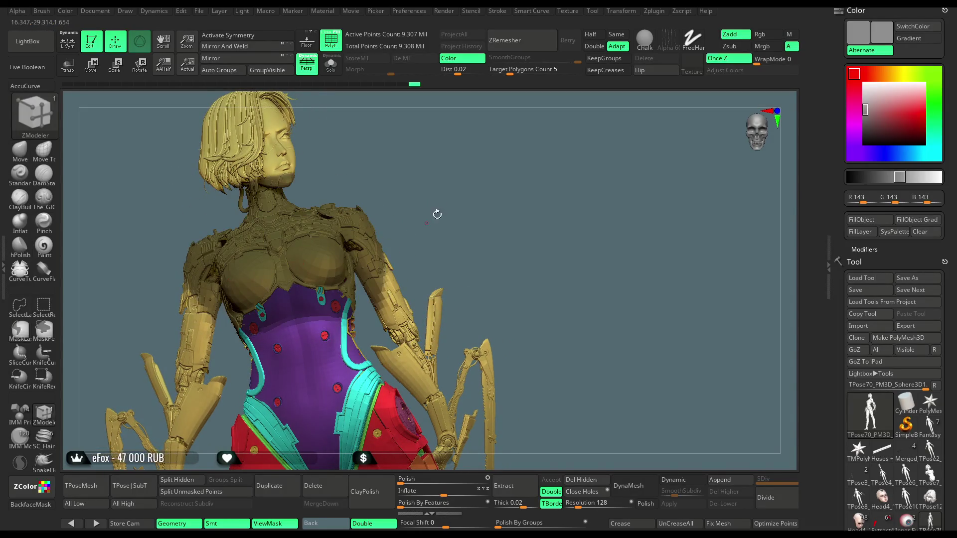
{"action": "left_click", "coordinate": [361, 226], "text": "ctrl+shift"}
{"action": "mouse_move", "coordinate": [451, 212]}
{"action": "left_mouse_down"}
{"action": "mouse_move", "coordinate": [459, 219]}
{"action": "mouse_move", "coordinate": [369, 448]}
{"action": "mouse_move", "coordinate": [149, 196]}
{"action": "mouse_move", "coordinate": [461, 207]}
{"action": "mouse_move", "coordinate": [456, 197]}
{"action": "mouse_move", "coordinate": [468, 258]}
{"action": "mouse_move", "coordinate": [301, 319]}
{"action": "left_mouse_up"}
{"action": "left_click", "coordinate": [457, 203], "text": "ctrl+shift"}
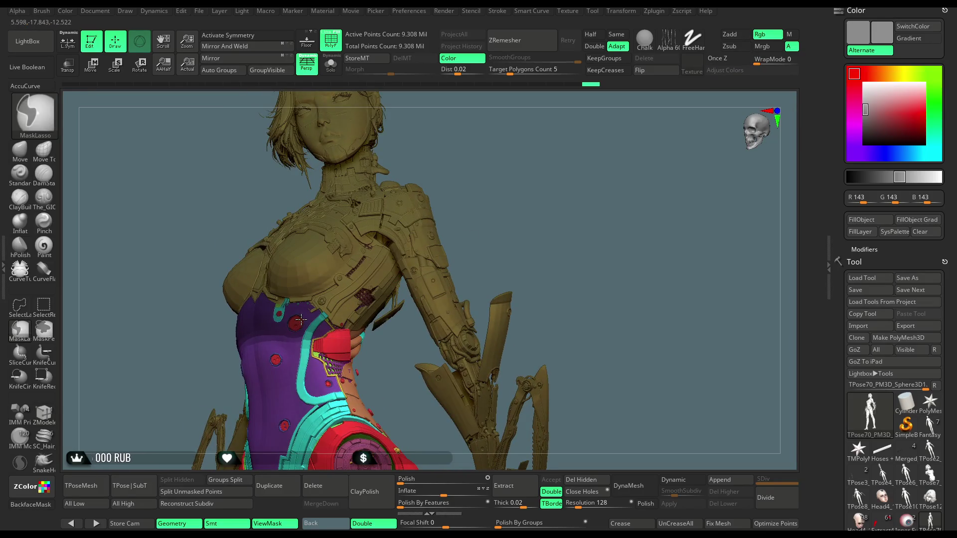
{"action": "key", "text": "ctrl"}
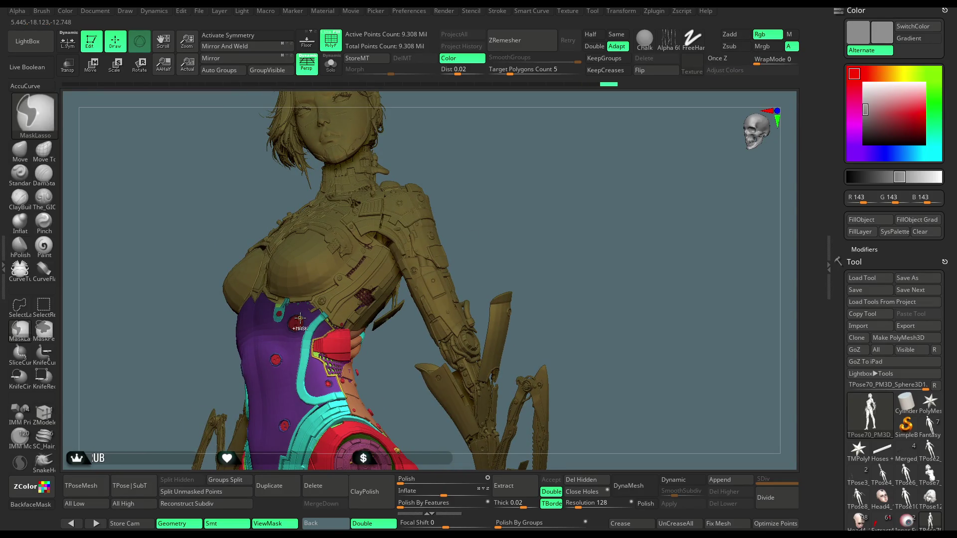
{"action": "left_click", "coordinate": [442, 175], "text": "ctrl"}
- Rotate the unmasked geometry about -2.36 around the vertical axis, hide the mask, and return to ZModeler
{"action": "key", "text": "w"}
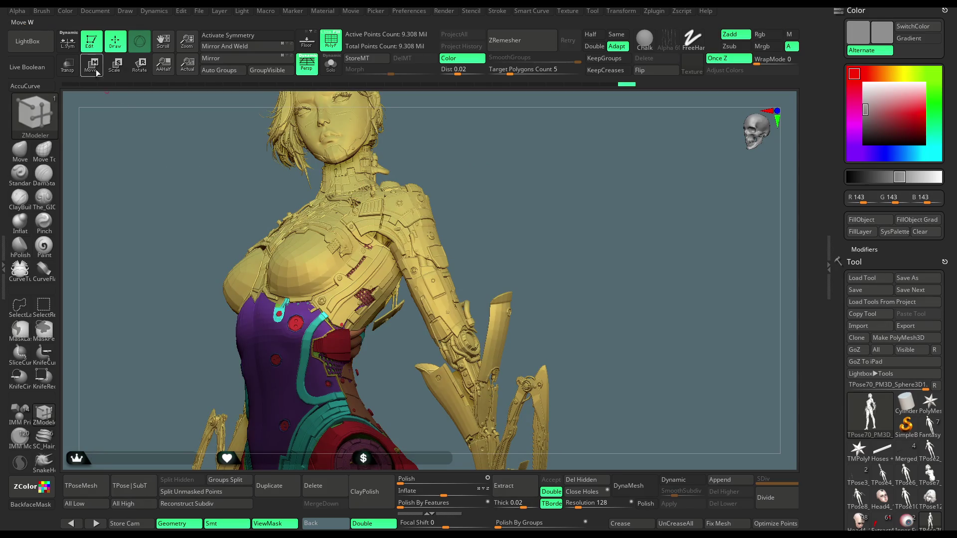
{"action": "mouse_move", "coordinate": [301, 347]}
{"action": "left_mouse_down"}
{"action": "mouse_move", "coordinate": [485, 211]}
{"action": "mouse_move", "coordinate": [442, 171]}
{"action": "mouse_move", "coordinate": [440, 185]}
{"action": "mouse_move", "coordinate": [437, 164]}
{"action": "mouse_move", "coordinate": [485, 197]}
{"action": "mouse_move", "coordinate": [471, 186]}
{"action": "mouse_move", "coordinate": [474, 214]}
{"action": "mouse_move", "coordinate": [453, 228]}
{"action": "left_mouse_up"}
{"action": "key", "text": "ctrl+h"}
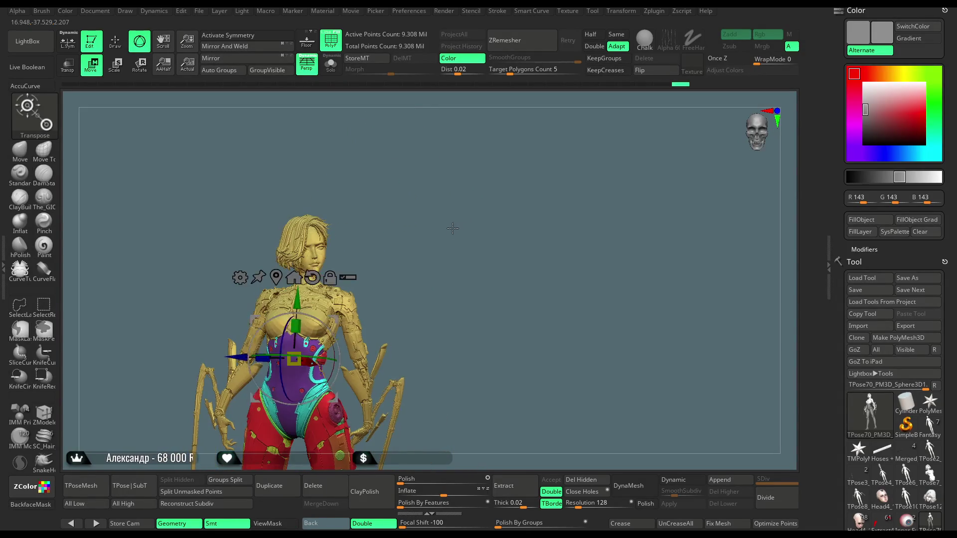
{"action": "key", "text": "b"}
{"action": "key", "text": "z"}
{"action": "key", "text": "m"}
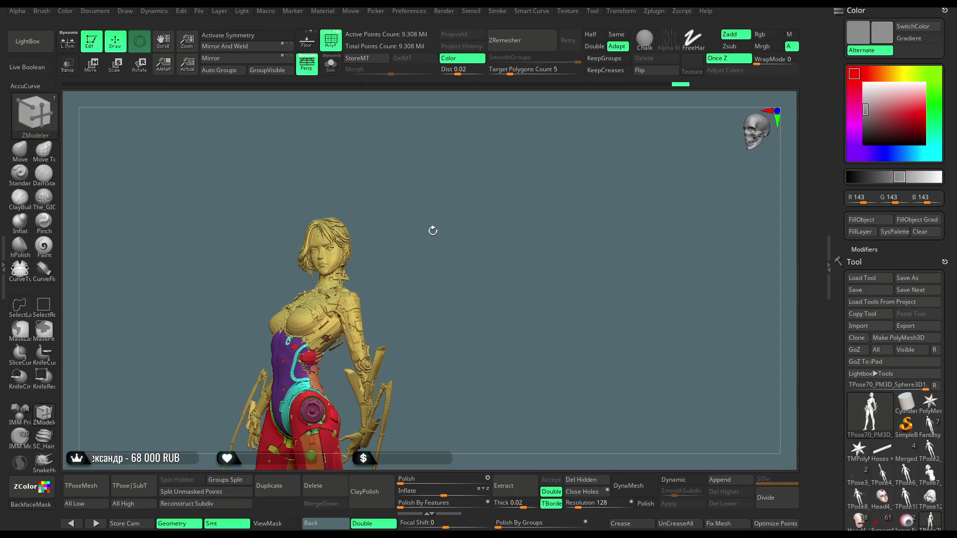
- Orbit the model to check the fit, then bring up the File menu's project save options
{"action": "scroll", "coordinate": [438, 208], "scroll_direction": "up", "scroll_amount": 5}
{"action": "left_click_drag", "start_coordinate": [446, 235], "coordinate": [449, 213]}
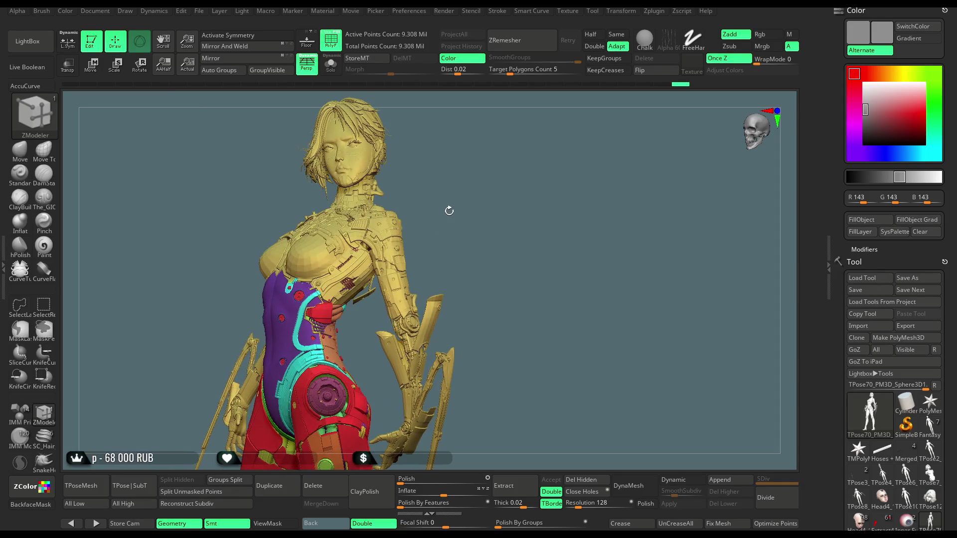
{"action": "key", "text": "ctrl"}
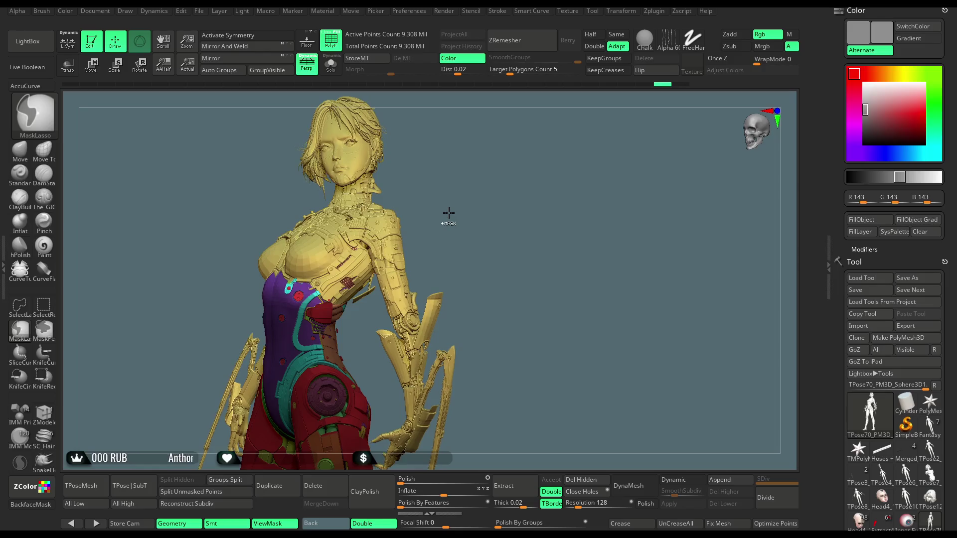
{"action": "left_click_drag", "start_coordinate": [449, 216], "coordinate": [415, 149]}
{"action": "left_click", "coordinate": [202, 13]}
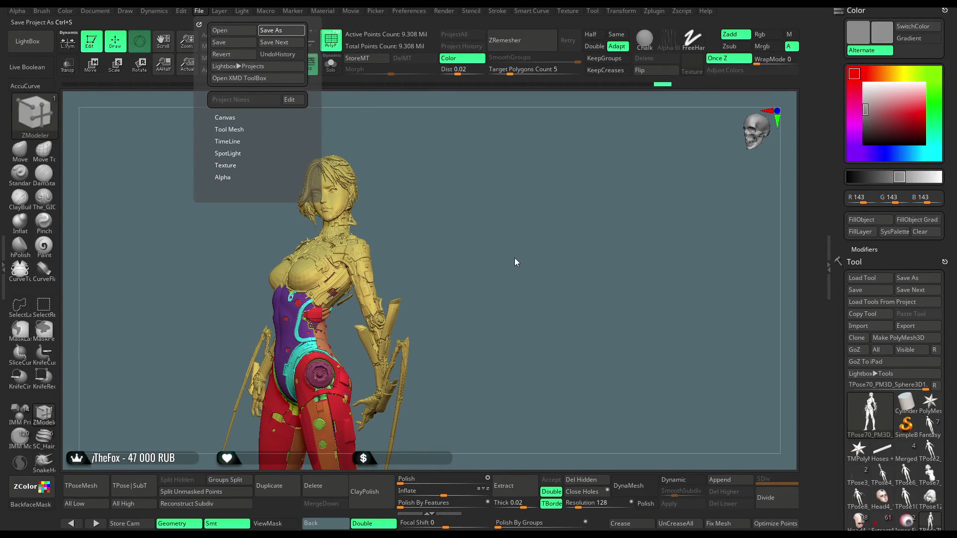
- Save the project with Ctrl+S and let the pose transfer finish in 1 min 25 sec
{"action": "key", "text": "ctrl+s"}
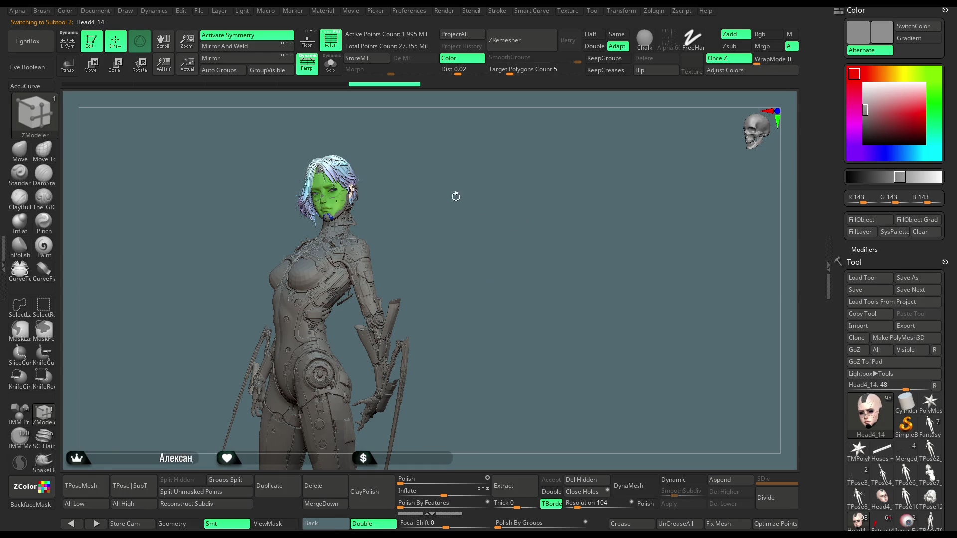
- Zoom toward the torso and back, and select the Move Topological brush (BMT)
{"action": "scroll", "coordinate": [460, 246], "scroll_direction": "up", "scroll_amount": 5}
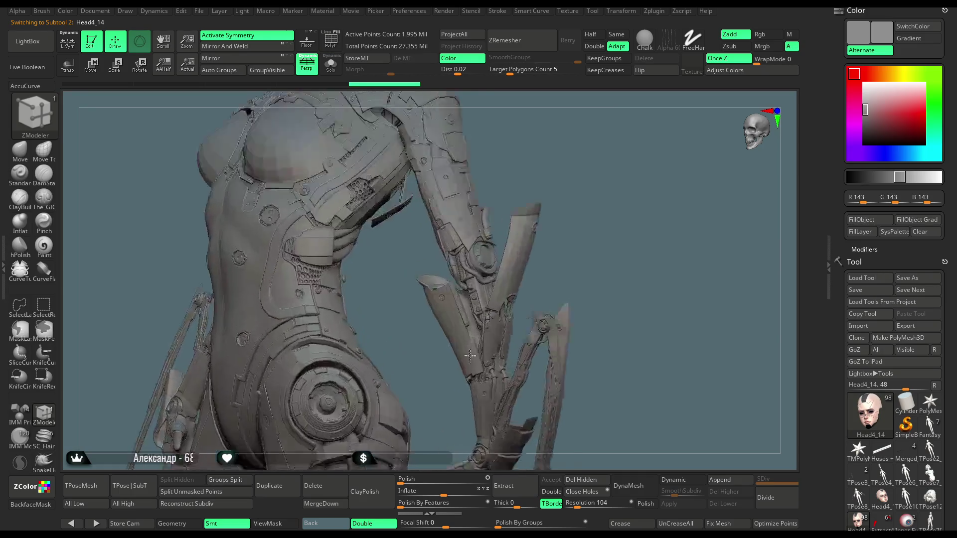
{"action": "mouse_move", "coordinate": [397, 299]}
{"action": "left_mouse_down", "text": "alt"}
{"action": "mouse_move", "coordinate": [536, 187]}
{"action": "mouse_move", "coordinate": [555, 165]}
{"action": "mouse_move", "coordinate": [550, 138]}
{"action": "mouse_move", "coordinate": [554, 224]}
{"action": "mouse_move", "coordinate": [514, 276]}
{"action": "mouse_move", "coordinate": [449, 309]}
{"action": "left_mouse_up", "text": "alt"}
{"action": "key", "text": "b"}
{"action": "key", "text": "m"}
{"action": "key", "text": "t"}
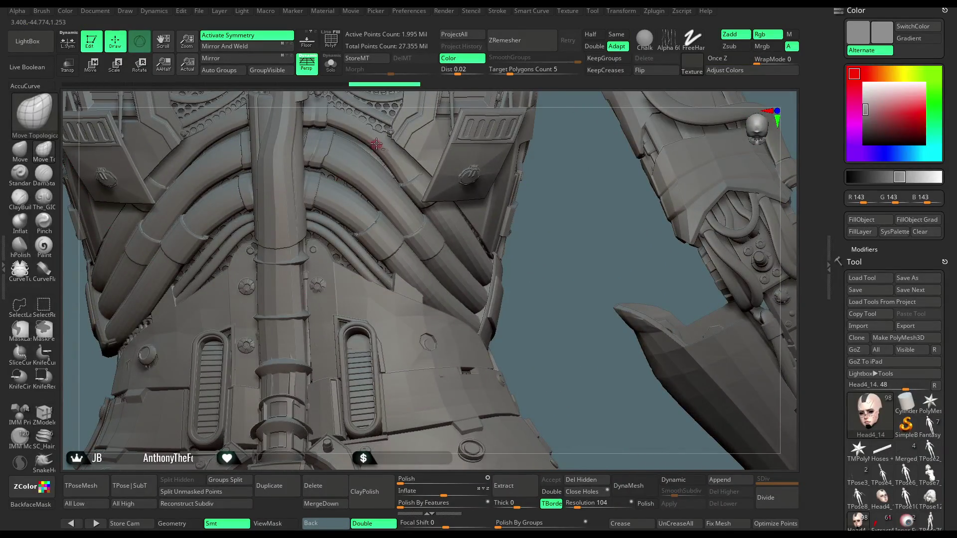
- Make the Extract3_49 back piece active, inspect the back hoses, then activate BODY_UP_PP
{"action": "left_click", "coordinate": [377, 145], "text": "alt"}
{"action": "mouse_move", "coordinate": [402, 171]}
{"action": "left_mouse_down"}
{"action": "mouse_move", "coordinate": [449, 244]}
{"action": "mouse_move", "coordinate": [493, 254]}
{"action": "mouse_move", "coordinate": [446, 257]}
{"action": "left_mouse_up"}
{"action": "key", "text": "space"}
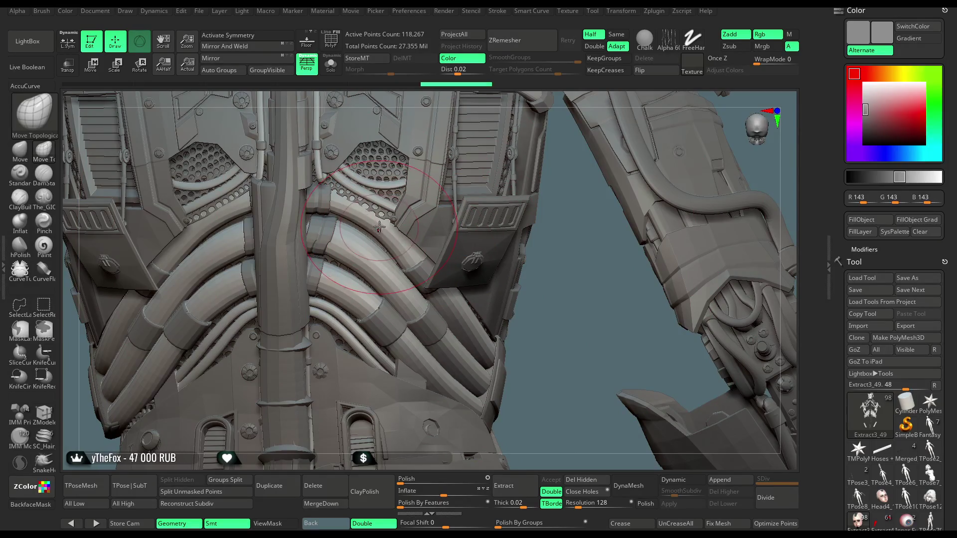
{"action": "mouse_move", "coordinate": [558, 268]}
{"action": "left_mouse_down"}
{"action": "mouse_move", "coordinate": [493, 306]}
{"action": "mouse_move", "coordinate": [365, 304]}
{"action": "left_mouse_up"}
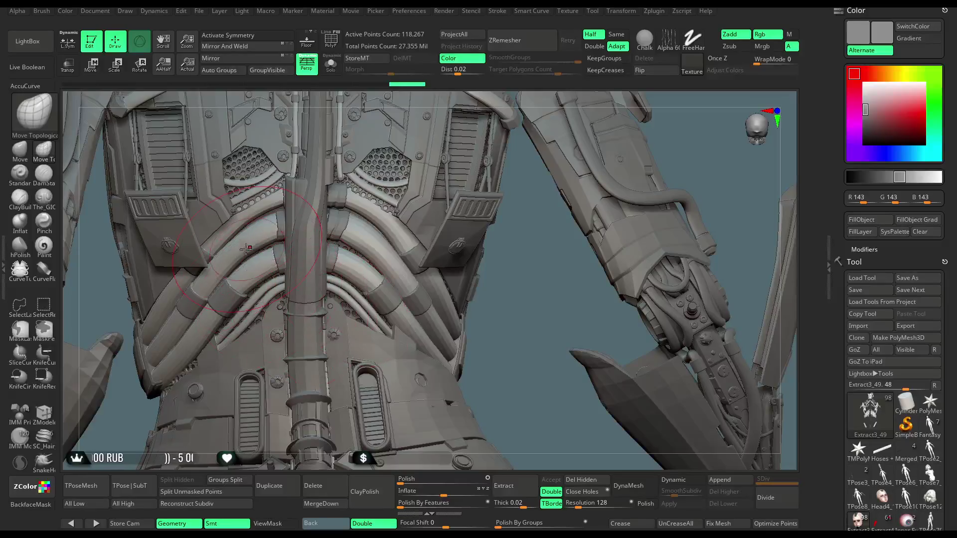
{"action": "mouse_move", "coordinate": [509, 254]}
{"action": "left_mouse_down"}
{"action": "mouse_move", "coordinate": [582, 185]}
{"action": "mouse_move", "coordinate": [523, 140]}
{"action": "mouse_move", "coordinate": [534, 222]}
{"action": "mouse_move", "coordinate": [437, 227]}
{"action": "mouse_move", "coordinate": [464, 229]}
{"action": "mouse_move", "coordinate": [455, 237]}
{"action": "mouse_move", "coordinate": [449, 229]}
{"action": "mouse_move", "coordinate": [339, 321]}
{"action": "left_mouse_up"}
{"action": "left_click", "coordinate": [339, 320], "text": "alt"}
- Solo BODY_UP_PP, turn off symmetry, and mask everything except the round shoulder knob
{"action": "mouse_move", "coordinate": [338, 321]}
{"action": "right_mouse_down", "text": "ctrl"}
{"action": "mouse_move", "coordinate": [459, 215]}
{"action": "mouse_move", "coordinate": [316, 128]}
{"action": "right_mouse_up", "text": "ctrl"}
{"action": "left_click", "coordinate": [331, 64]}
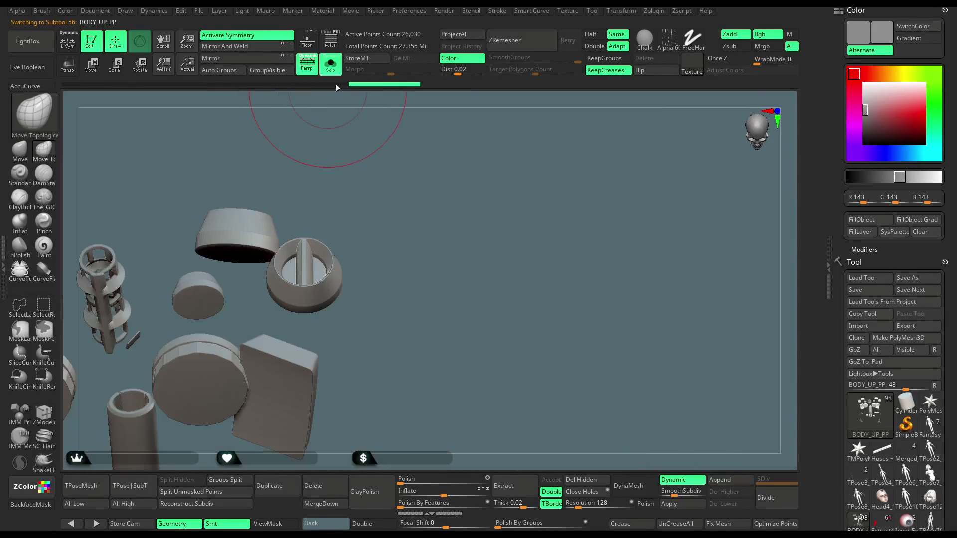
{"action": "mouse_move", "coordinate": [426, 187]}
{"action": "left_mouse_down"}
{"action": "mouse_move", "coordinate": [423, 205]}
{"action": "mouse_move", "coordinate": [410, 196]}
{"action": "mouse_move", "coordinate": [404, 131]}
{"action": "mouse_move", "coordinate": [392, 189]}
{"action": "mouse_move", "coordinate": [402, 232]}
{"action": "mouse_move", "coordinate": [388, 285]}
{"action": "mouse_move", "coordinate": [342, 267]}
{"action": "mouse_move", "coordinate": [320, 275]}
{"action": "left_mouse_up"}
{"action": "left_click_drag", "start_coordinate": [350, 332], "coordinate": [349, 329], "text": "ctrl"}
{"action": "key", "text": "x"}
{"action": "left_click_drag", "start_coordinate": [355, 244], "coordinate": [339, 260], "text": "ctrl"}
{"action": "left_click_drag", "start_coordinate": [365, 332], "coordinate": [365, 330], "text": "ctrl"}
{"action": "left_click", "coordinate": [406, 235], "text": "ctrl"}
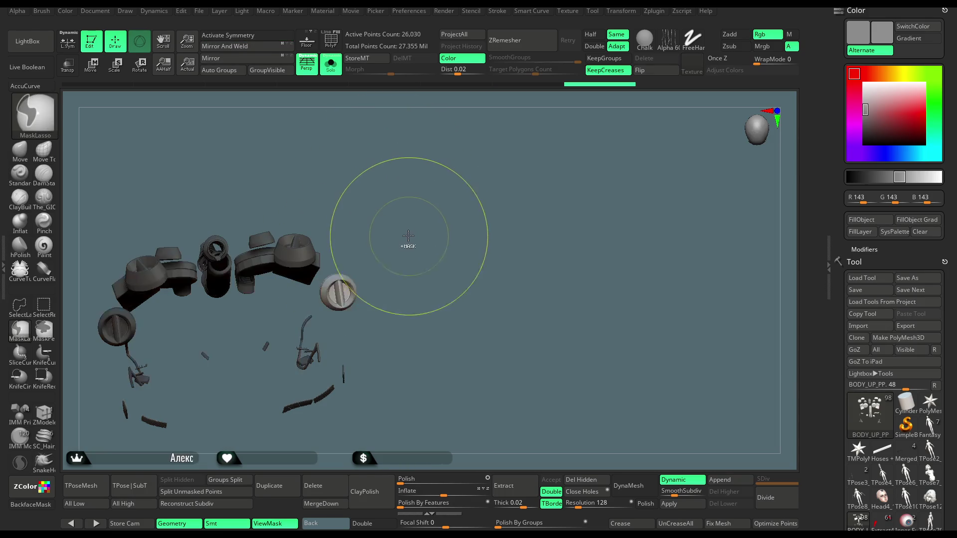
- Rotate the knob about 27 degrees and lower it, with Solo off, then inspect beside the face
{"action": "key", "text": "w"}
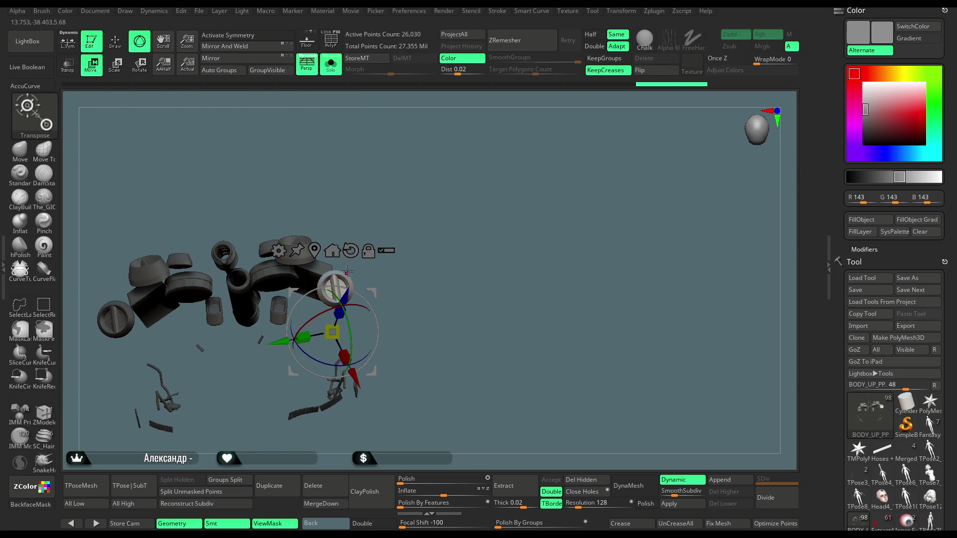
{"action": "scroll", "coordinate": [364, 295], "scroll_direction": "up", "scroll_amount": 5}
{"action": "left_click_drag", "start_coordinate": [365, 296], "coordinate": [358, 309]}
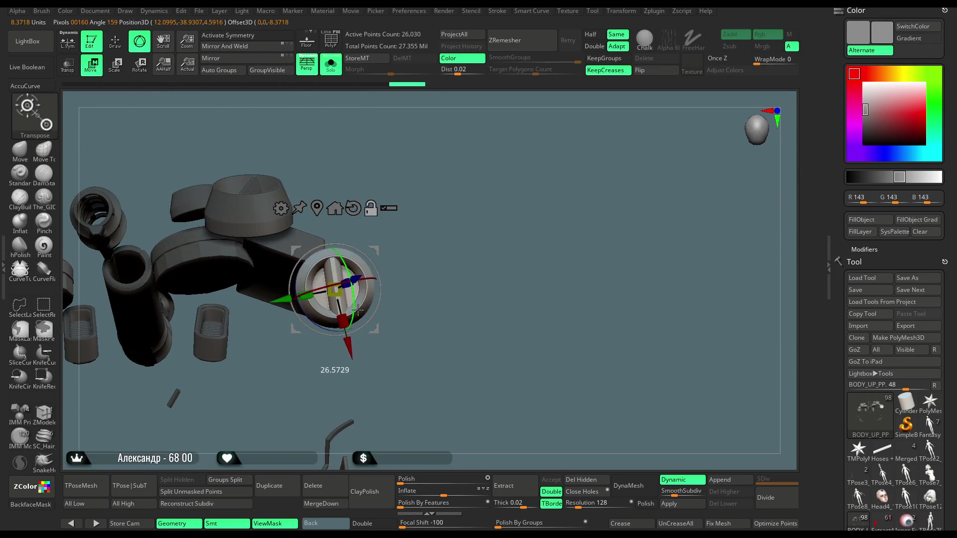
{"action": "left_click_drag", "start_coordinate": [371, 278], "coordinate": [360, 293]}
{"action": "left_click", "coordinate": [330, 64]}
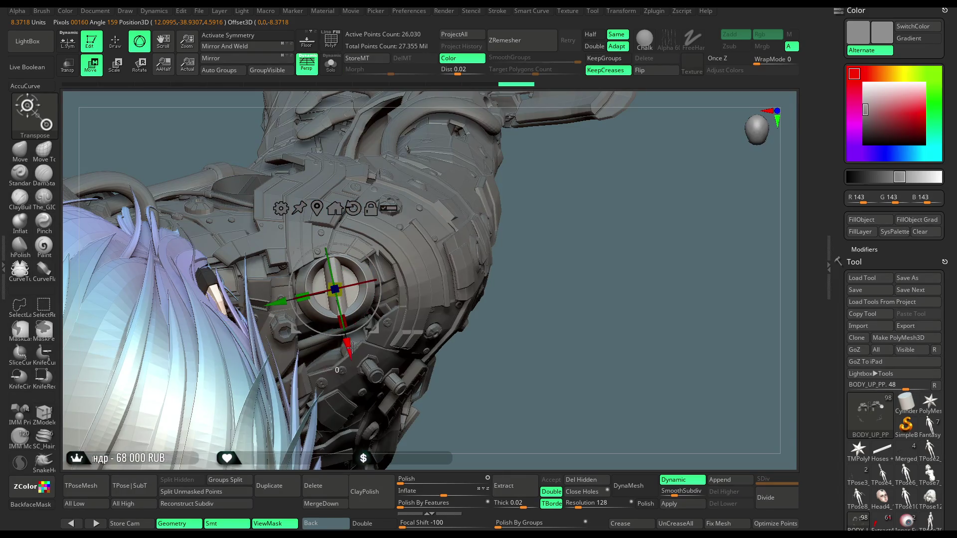
{"action": "left_click_drag", "start_coordinate": [354, 347], "coordinate": [357, 357]}
{"action": "left_click_drag", "start_coordinate": [532, 262], "coordinate": [283, 319]}
{"action": "mouse_move", "coordinate": [446, 139]}
{"action": "left_mouse_down"}
{"action": "mouse_move", "coordinate": [424, 149]}
{"action": "mouse_move", "coordinate": [435, 135]}
{"action": "mouse_move", "coordinate": [430, 159]}
{"action": "left_mouse_up"}
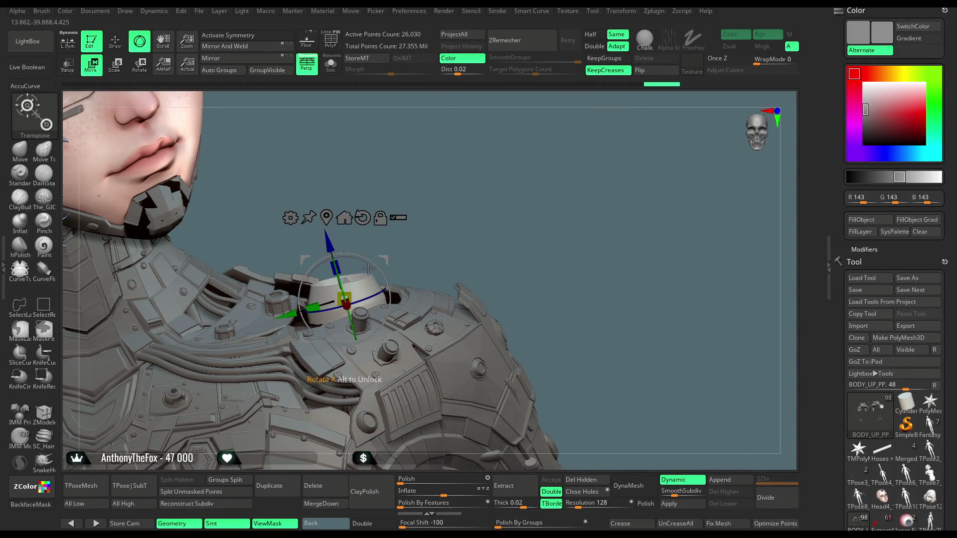
{"action": "mouse_move", "coordinate": [452, 215]}
{"action": "left_mouse_down"}
{"action": "mouse_move", "coordinate": [449, 235]}
{"action": "mouse_move", "coordinate": [451, 166]}
{"action": "mouse_move", "coordinate": [496, 143]}
{"action": "mouse_move", "coordinate": [533, 166]}
{"action": "mouse_move", "coordinate": [510, 152]}
{"action": "mouse_move", "coordinate": [571, 215]}
{"action": "mouse_move", "coordinate": [488, 227]}
{"action": "mouse_move", "coordinate": [546, 229]}
{"action": "mouse_move", "coordinate": [367, 185]}
{"action": "left_mouse_up"}
- Dismiss the gizmo, orbit to the back, and make HOSES_BODY_Light_high the active subtool
{"action": "left_click", "coordinate": [115, 41]}
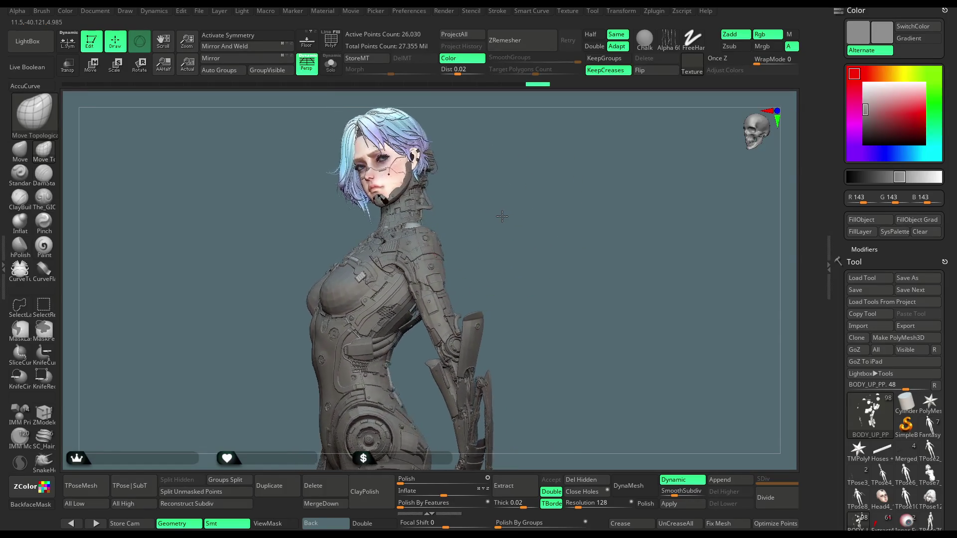
{"action": "mouse_move", "coordinate": [497, 214]}
{"action": "left_mouse_down"}
{"action": "mouse_move", "coordinate": [560, 175]}
{"action": "mouse_move", "coordinate": [546, 198]}
{"action": "mouse_move", "coordinate": [649, 132]}
{"action": "mouse_move", "coordinate": [636, 145]}
{"action": "mouse_move", "coordinate": [557, 159]}
{"action": "mouse_move", "coordinate": [682, 126]}
{"action": "mouse_move", "coordinate": [651, 135]}
{"action": "mouse_move", "coordinate": [674, 130]}
{"action": "left_mouse_up"}
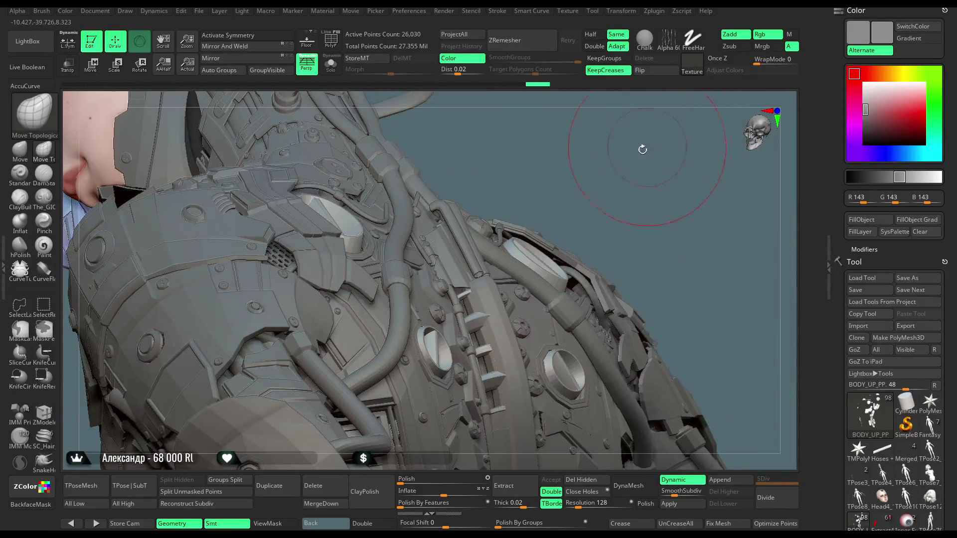
{"action": "left_click_drag", "start_coordinate": [603, 169], "coordinate": [479, 232]}
{"action": "left_click", "coordinate": [463, 239], "text": "alt"}
{"action": "left_click_drag", "start_coordinate": [590, 168], "coordinate": [385, 186]}
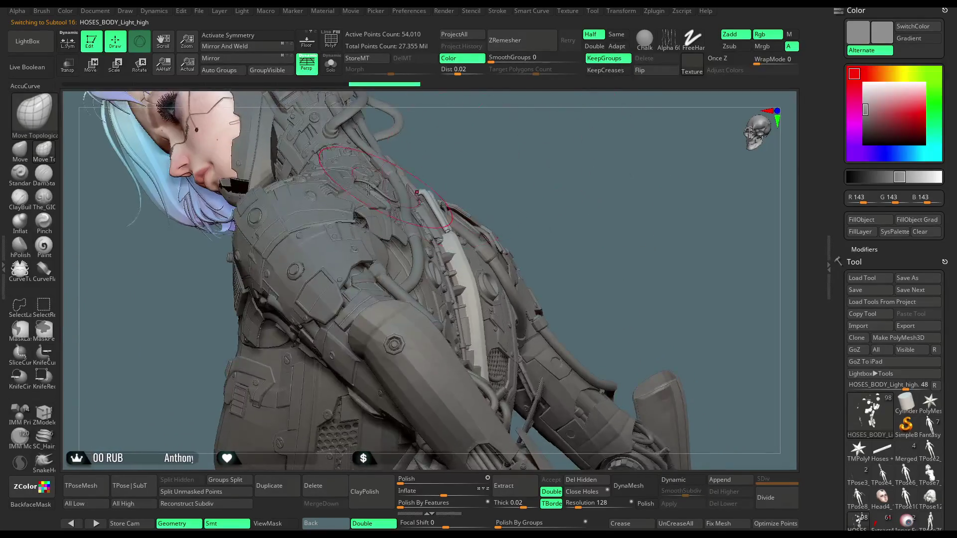
- Solo the hoses, mask and invert so the rings are protected, and pick Move Topological
{"action": "left_click", "coordinate": [331, 63]}
{"action": "mouse_move", "coordinate": [535, 187]}
{"action": "left_mouse_down"}
{"action": "mouse_move", "coordinate": [489, 263]}
{"action": "mouse_move", "coordinate": [460, 199]}
{"action": "left_mouse_up"}
{"action": "mouse_move", "coordinate": [408, 338]}
{"action": "left_mouse_down", "text": "ctrl"}
{"action": "mouse_move", "coordinate": [424, 464]}
{"action": "mouse_move", "coordinate": [538, 329]}
{"action": "left_mouse_up", "text": "ctrl"}
{"action": "key", "text": "ctrl+i"}
{"action": "key", "text": "b"}
{"action": "key", "text": "m"}
{"action": "key", "text": "t"}
- Turn Solo off, raise the brush Draw Size toward 452, and orbit to a straight back view
{"action": "left_click_drag", "start_coordinate": [565, 155], "coordinate": [450, 135]}
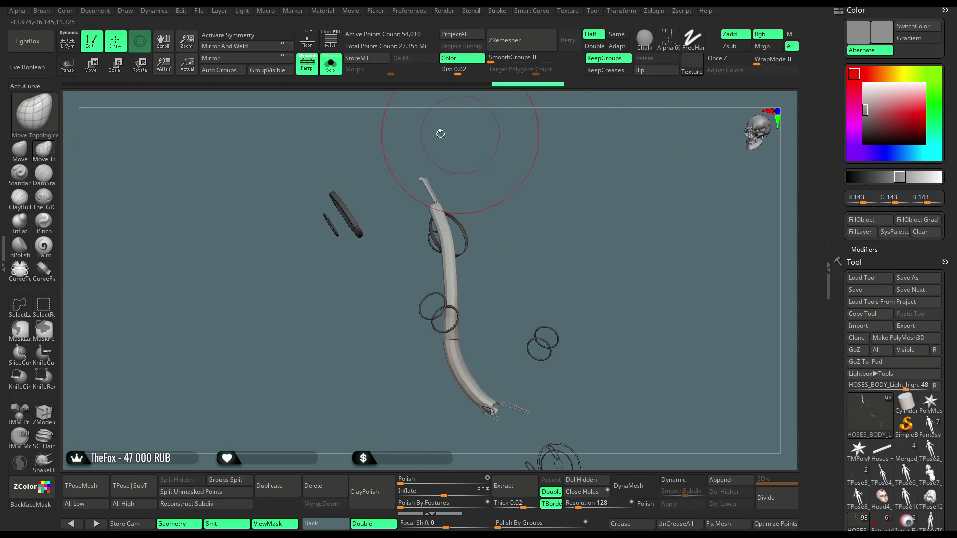
{"action": "left_click", "coordinate": [331, 64]}
{"action": "key", "text": "space"}
{"action": "mouse_move", "coordinate": [583, 194]}
{"action": "left_mouse_down"}
{"action": "mouse_move", "coordinate": [627, 194]}
{"action": "mouse_move", "coordinate": [614, 198]}
{"action": "left_mouse_up"}
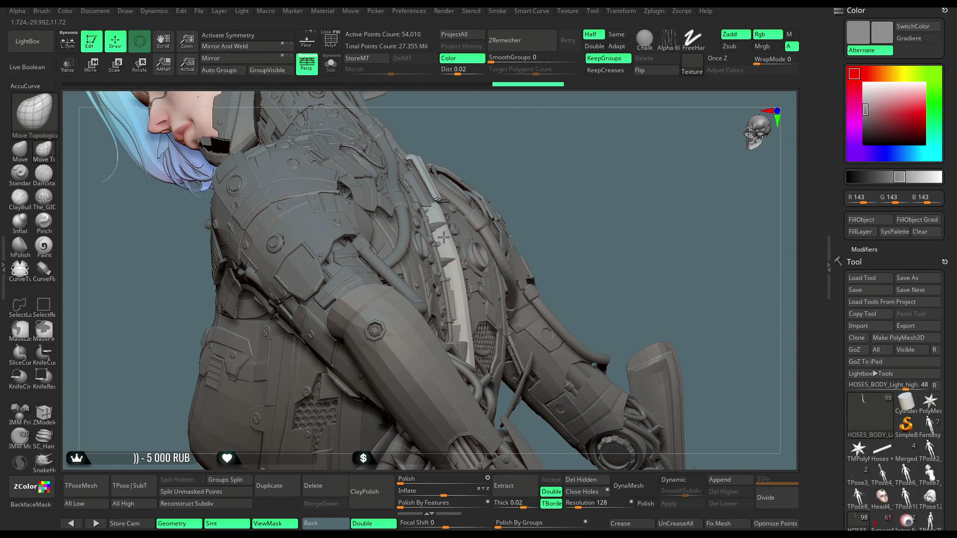
{"action": "left_click_drag", "start_coordinate": [566, 178], "coordinate": [446, 241]}
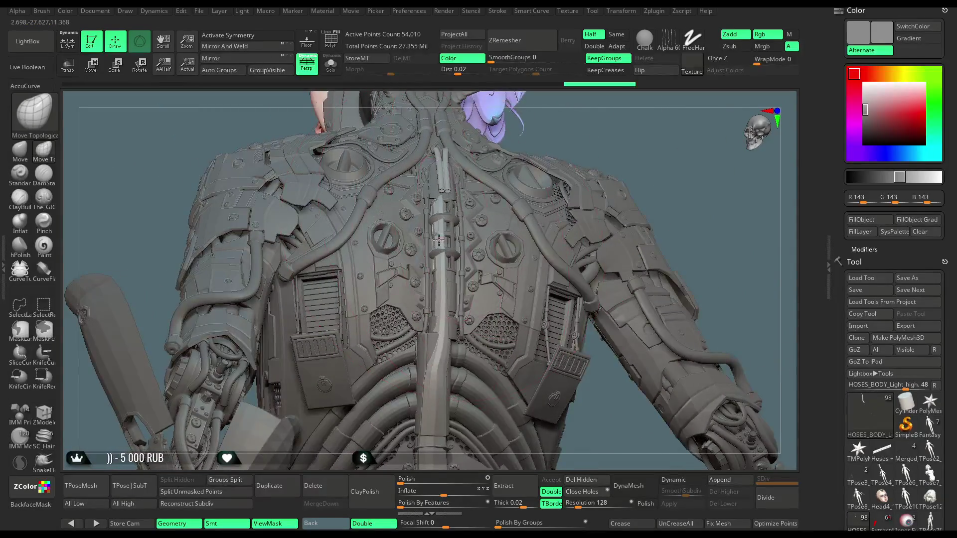
{"action": "mouse_move", "coordinate": [605, 128]}
{"action": "left_mouse_down"}
{"action": "mouse_move", "coordinate": [444, 250]}
{"action": "mouse_move", "coordinate": [450, 223]}
{"action": "left_mouse_up"}
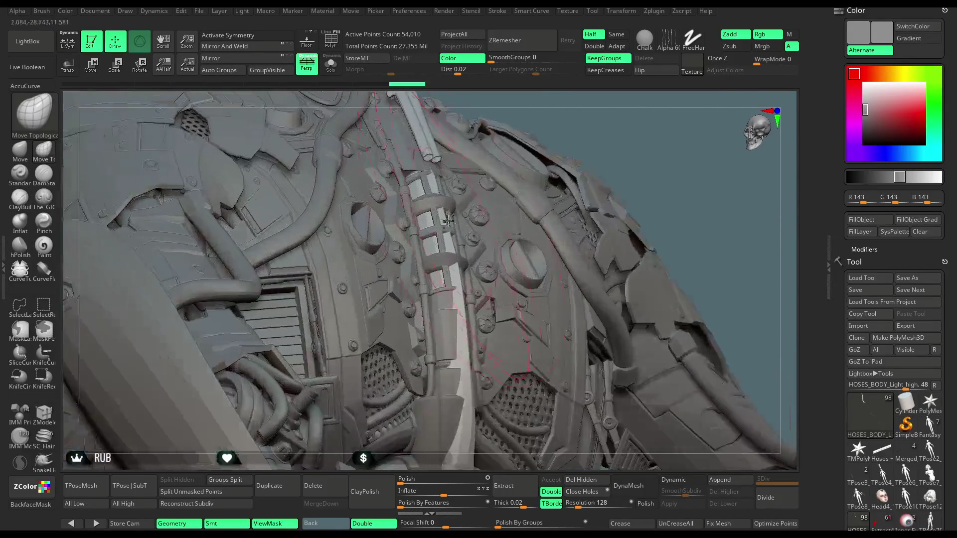
{"action": "mouse_move", "coordinate": [514, 169]}
{"action": "left_mouse_down"}
{"action": "mouse_move", "coordinate": [499, 199]}
{"action": "mouse_move", "coordinate": [518, 233]}
{"action": "mouse_move", "coordinate": [466, 192]}
{"action": "left_mouse_up"}
{"action": "key", "text": "space"}
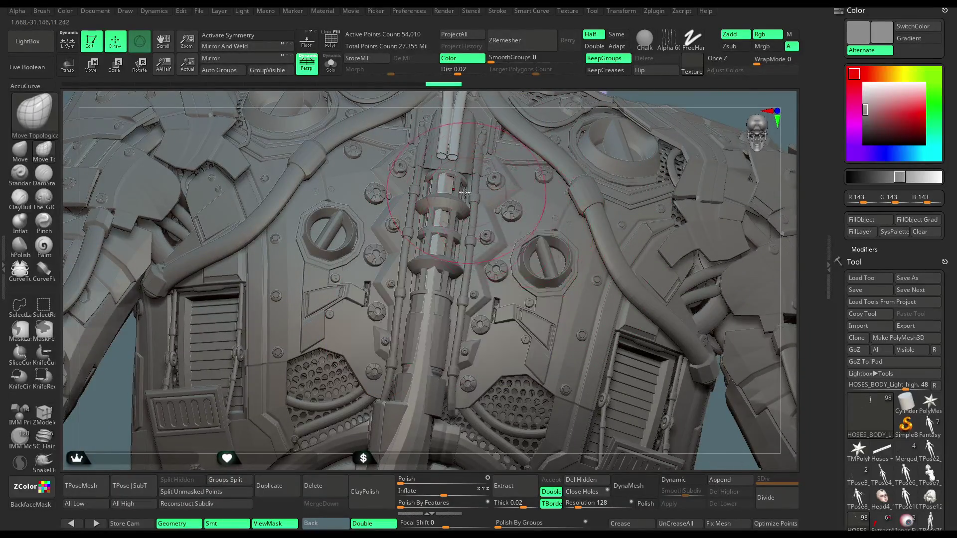
- Solo the hoses and lasso-mask the two upper neck tubes
{"action": "left_click", "coordinate": [331, 64]}
{"action": "mouse_move", "coordinate": [417, 135]}
{"action": "left_mouse_down"}
{"action": "mouse_move", "coordinate": [530, 208]}
{"action": "mouse_move", "coordinate": [415, 222]}
{"action": "mouse_move", "coordinate": [490, 208]}
{"action": "mouse_move", "coordinate": [416, 233]}
{"action": "mouse_move", "coordinate": [391, 150]}
{"action": "mouse_move", "coordinate": [468, 229]}
{"action": "left_mouse_up"}
{"action": "key", "text": "ctrl"}
{"action": "mouse_move", "coordinate": [498, 199]}
{"action": "left_mouse_down"}
{"action": "mouse_move", "coordinate": [516, 171]}
{"action": "mouse_move", "coordinate": [432, 247]}
{"action": "left_mouse_up"}
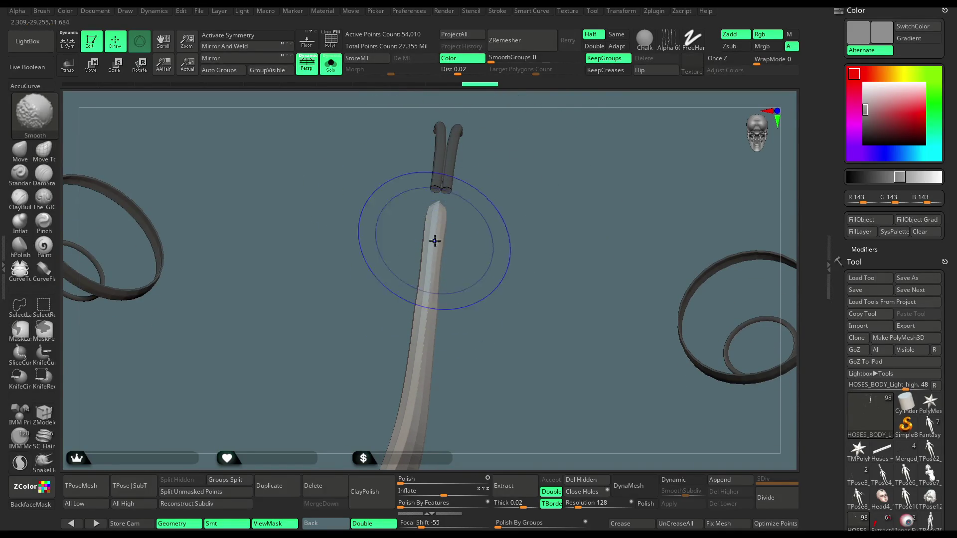
- Set Focal Shift to 0 and switch to the Move Topological brush (BMT)
{"action": "key", "text": "space"}
{"action": "mouse_move", "coordinate": [491, 238]}
{"action": "left_mouse_down"}
{"action": "mouse_move", "coordinate": [537, 241]}
{"action": "mouse_move", "coordinate": [538, 260]}
{"action": "mouse_move", "coordinate": [521, 260]}
{"action": "left_mouse_up"}
{"action": "key", "text": "b"}
{"action": "key", "text": "m"}
{"action": "key", "text": "t"}
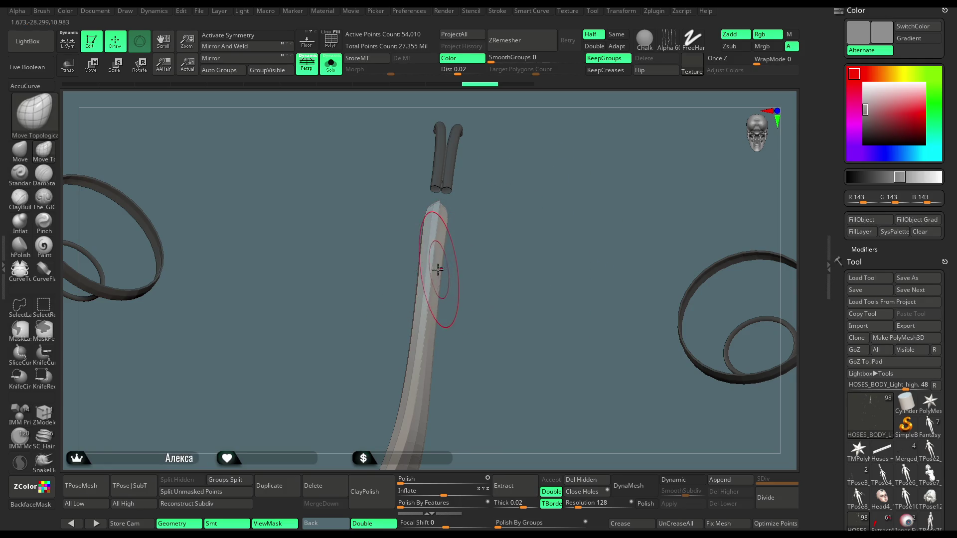
- With the whole character shown and a slightly larger brush, nudge and smooth the spine hose surface
{"action": "mouse_move", "coordinate": [421, 324]}
{"action": "left_mouse_down"}
{"action": "mouse_move", "coordinate": [478, 283]}
{"action": "mouse_move", "coordinate": [475, 229]}
{"action": "left_mouse_up"}
{"action": "key", "text": "shift"}
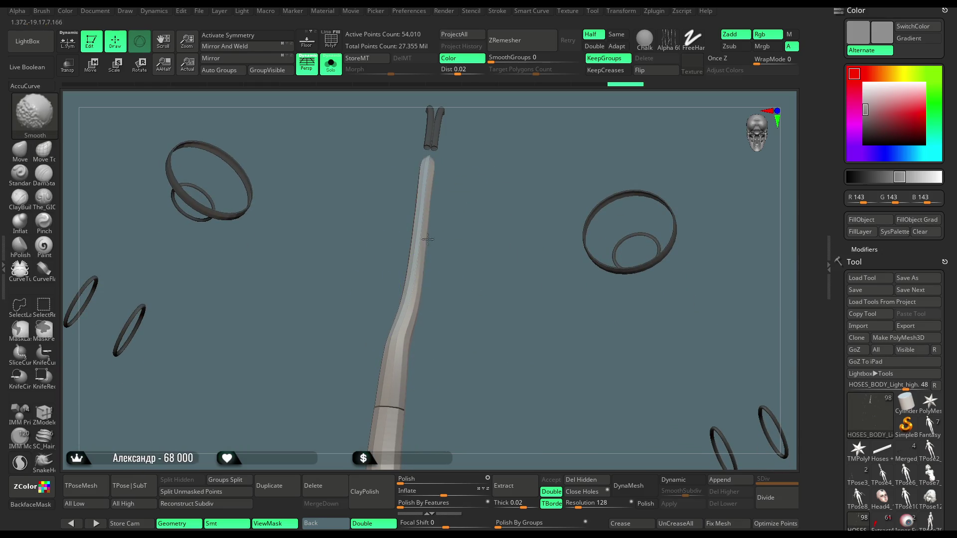
{"action": "left_click", "coordinate": [330, 64]}
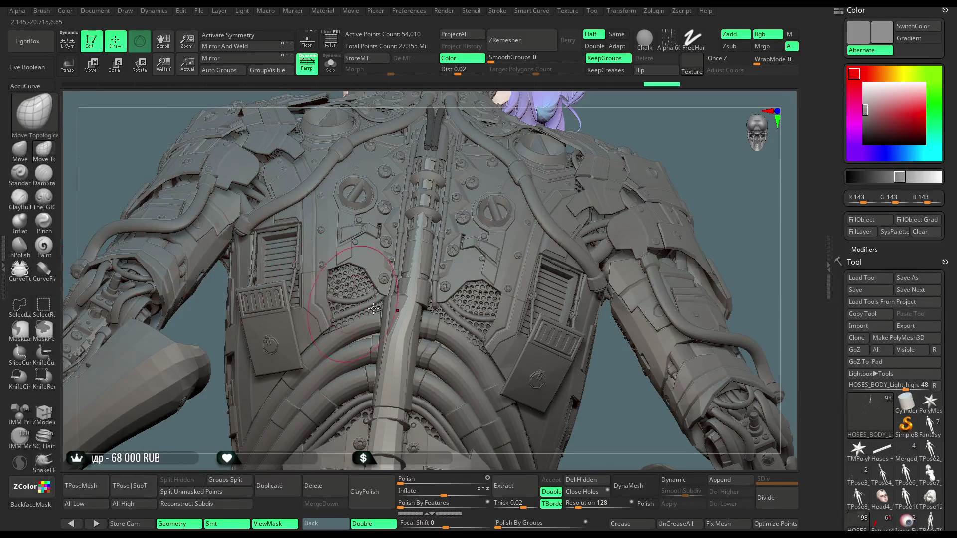
{"action": "key", "text": "space"}
{"action": "left_click_drag", "start_coordinate": [448, 305], "coordinate": [454, 305]}
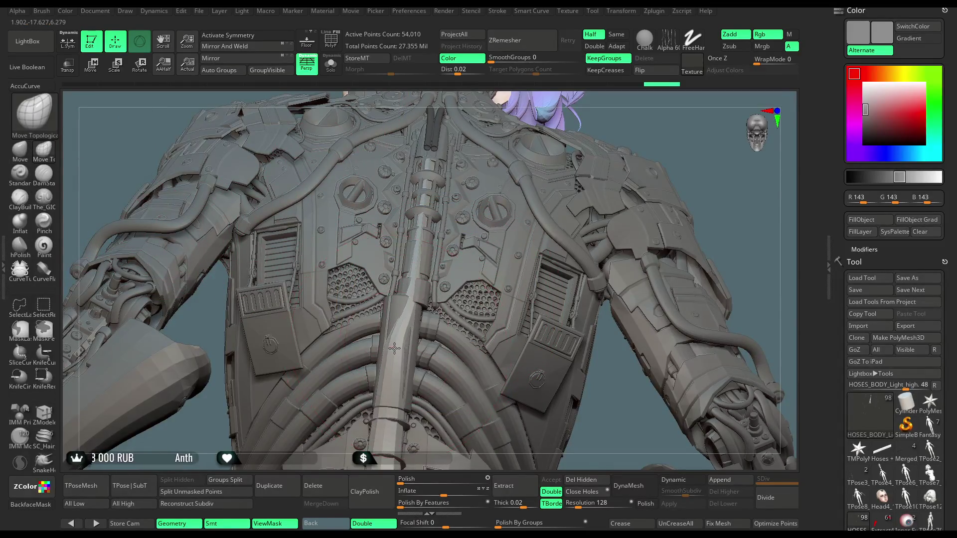
{"action": "left_click_drag", "start_coordinate": [391, 377], "coordinate": [385, 376]}
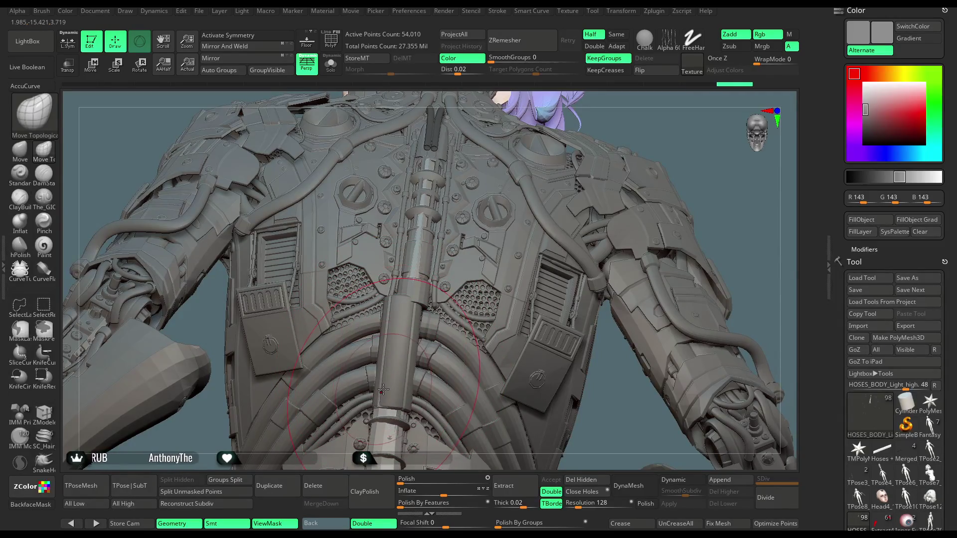
- Solo the hoses again and lasso-mask the two neck tubes
{"action": "left_click_drag", "start_coordinate": [669, 125], "coordinate": [497, 271]}
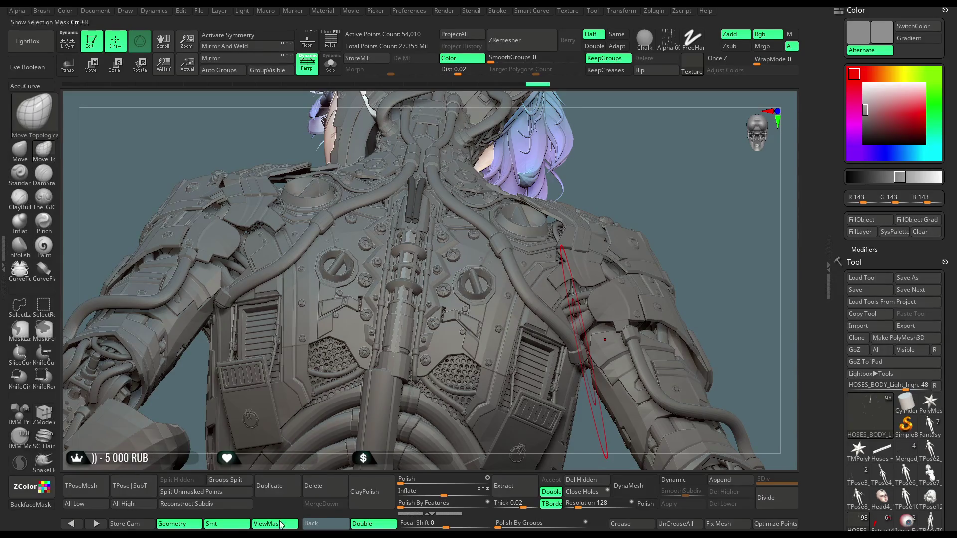
{"action": "mouse_move", "coordinate": [652, 196]}
{"action": "right_mouse_down"}
{"action": "mouse_move", "coordinate": [498, 249]}
{"action": "mouse_move", "coordinate": [393, 306]}
{"action": "right_mouse_up"}
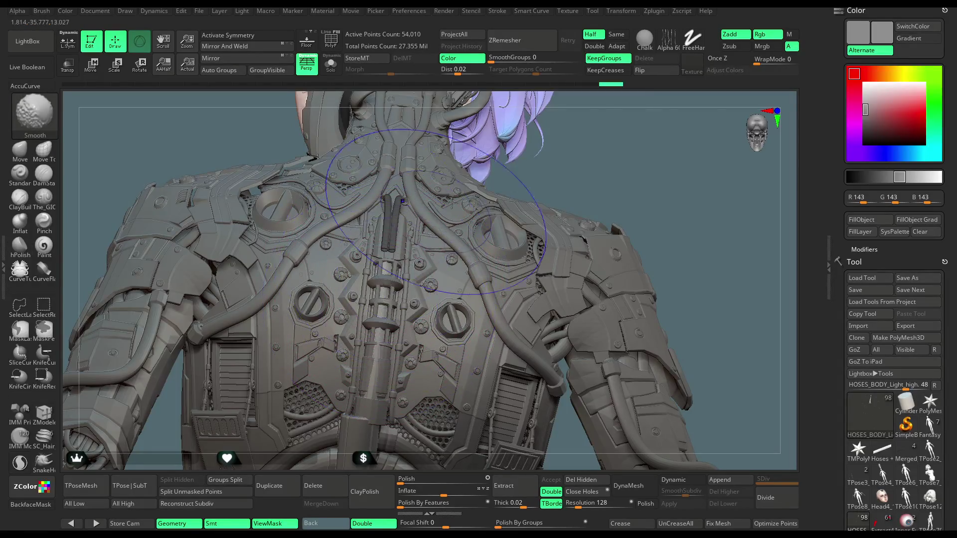
{"action": "mouse_move", "coordinate": [608, 149]}
{"action": "right_mouse_down"}
{"action": "mouse_move", "coordinate": [607, 128]}
{"action": "mouse_move", "coordinate": [599, 149]}
{"action": "right_mouse_up"}
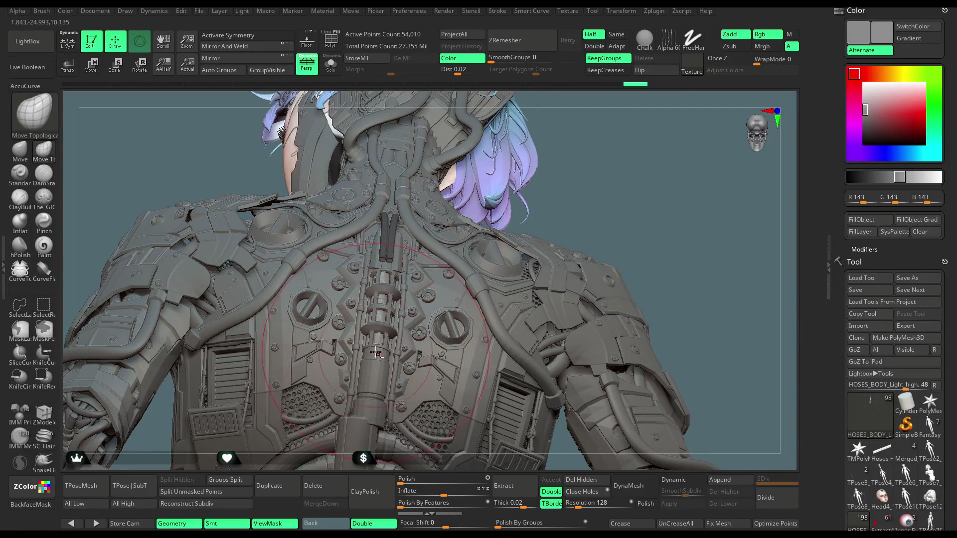
{"action": "mouse_move", "coordinate": [557, 186]}
{"action": "right_mouse_down"}
{"action": "mouse_move", "coordinate": [575, 180]}
{"action": "mouse_move", "coordinate": [369, 303]}
{"action": "right_mouse_up"}
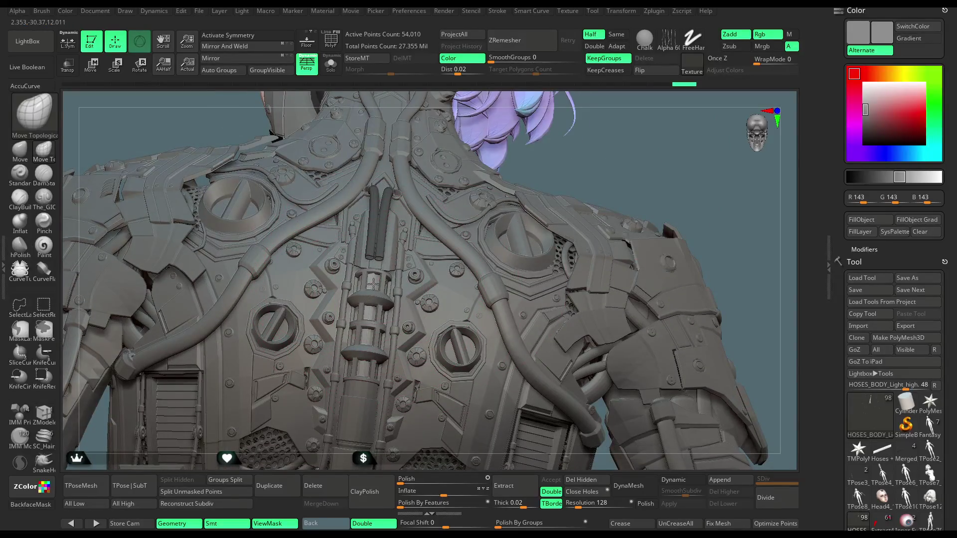
{"action": "mouse_move", "coordinate": [590, 158]}
{"action": "right_mouse_down"}
{"action": "mouse_move", "coordinate": [605, 171]}
{"action": "mouse_move", "coordinate": [591, 162]}
{"action": "right_mouse_up"}
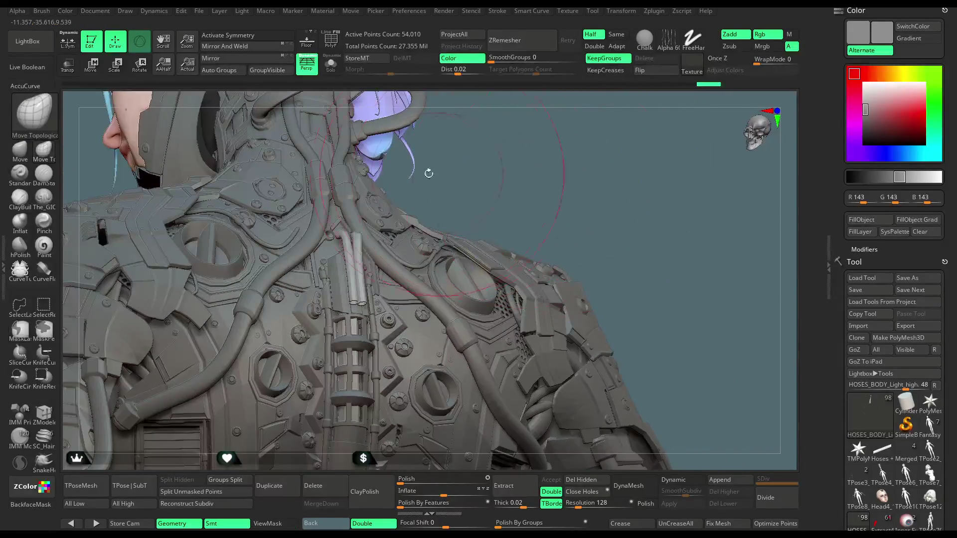
{"action": "left_click", "coordinate": [340, 72]}
{"action": "left_click_drag", "start_coordinate": [328, 193], "coordinate": [325, 267], "text": "ctrl"}
{"action": "left_click_drag", "start_coordinate": [441, 281], "coordinate": [441, 281], "text": "ctrl"}
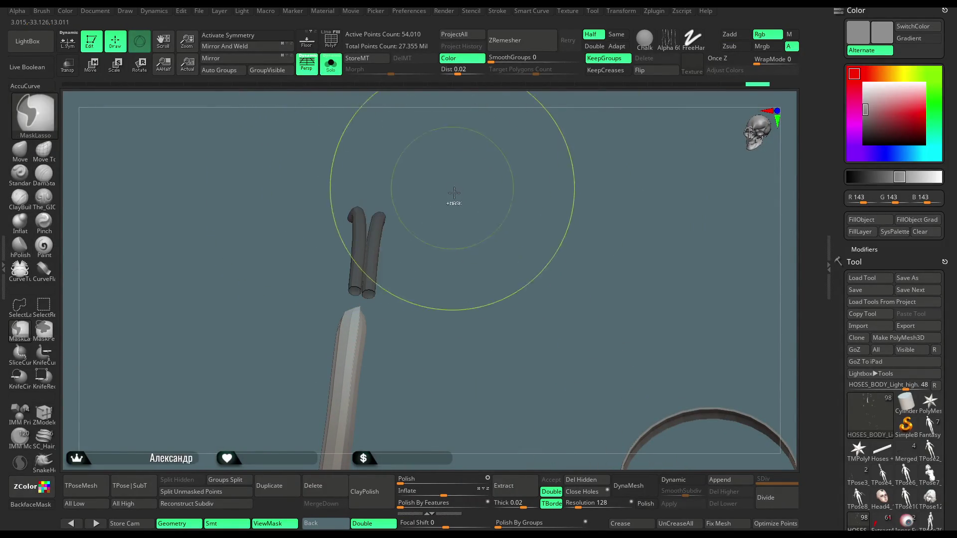
- Invert the mask to free the neck tubes and move the white tube down-left against the armor
{"action": "left_click", "coordinate": [406, 150], "text": "ctrl"}
{"action": "key", "text": "shift+alt+s"}
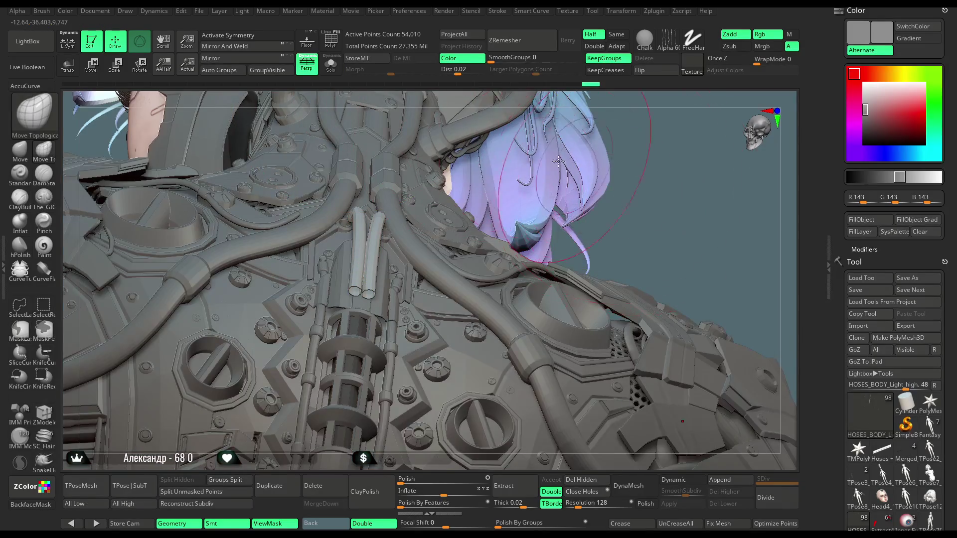
{"action": "left_click", "coordinate": [338, 72]}
{"action": "key", "text": "w"}
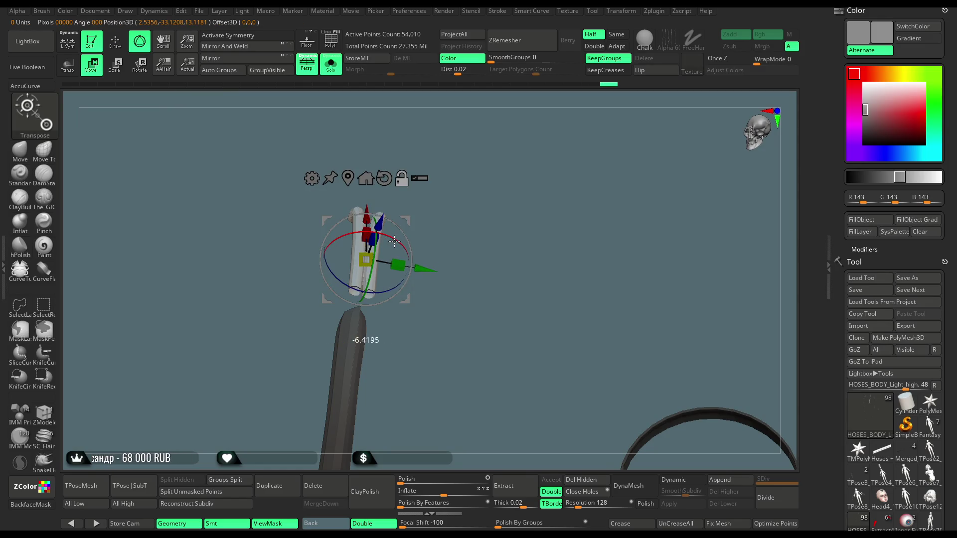
{"action": "key", "text": "ctrl+shift+s"}
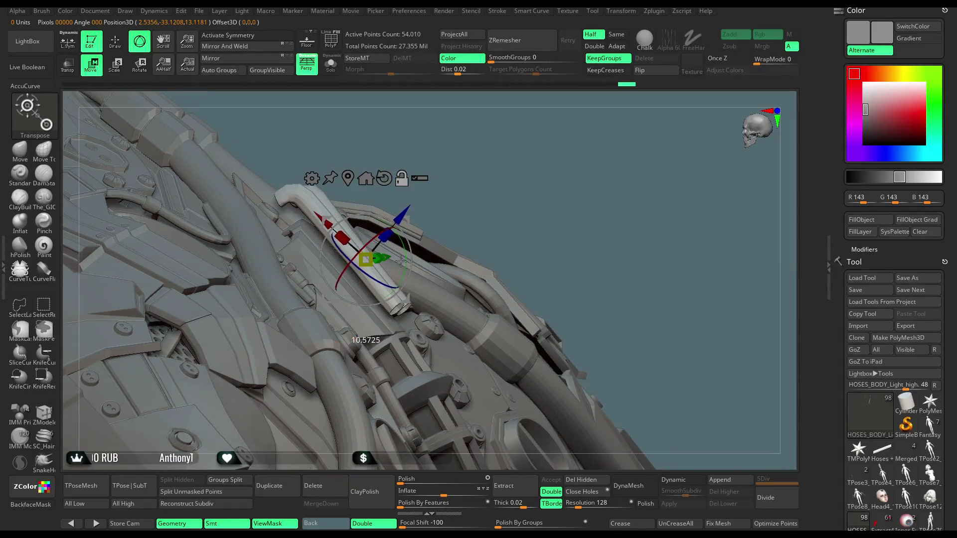
{"action": "mouse_move", "coordinate": [403, 216]}
{"action": "left_mouse_down"}
{"action": "mouse_move", "coordinate": [374, 237]}
{"action": "mouse_move", "coordinate": [378, 227]}
{"action": "left_mouse_up"}
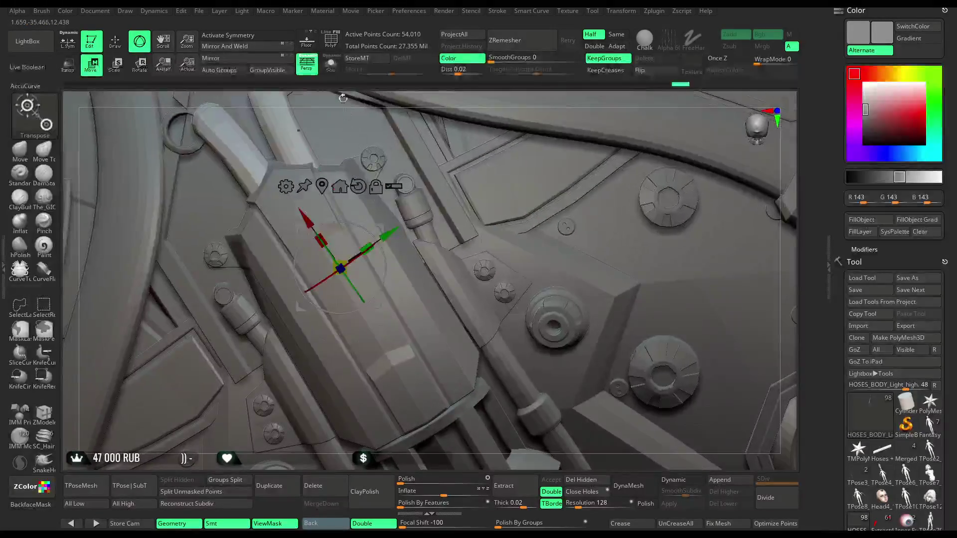
- Solo the hoses with polygroup colours shown and tilt a hose slightly around its pivot
{"action": "left_click", "coordinate": [336, 72]}
{"action": "left_click", "coordinate": [308, 163]}
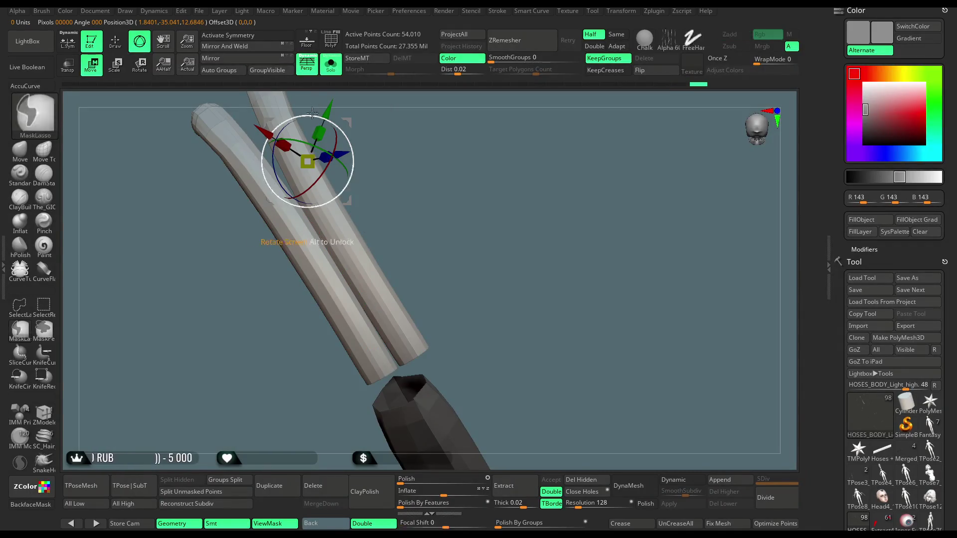
{"action": "left_click", "coordinate": [331, 41]}
{"action": "left_click_drag", "start_coordinate": [351, 149], "coordinate": [409, 142]}
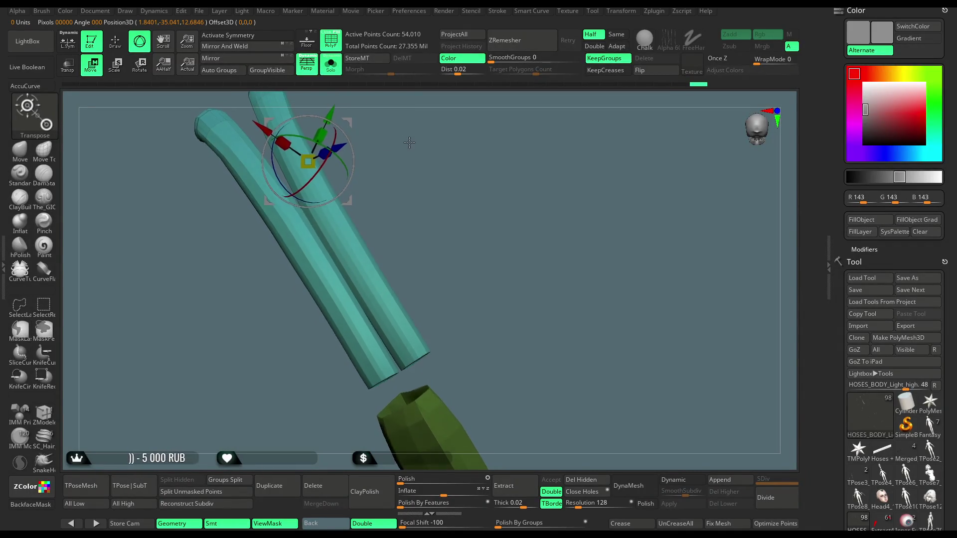
{"action": "left_click", "coordinate": [115, 42]}
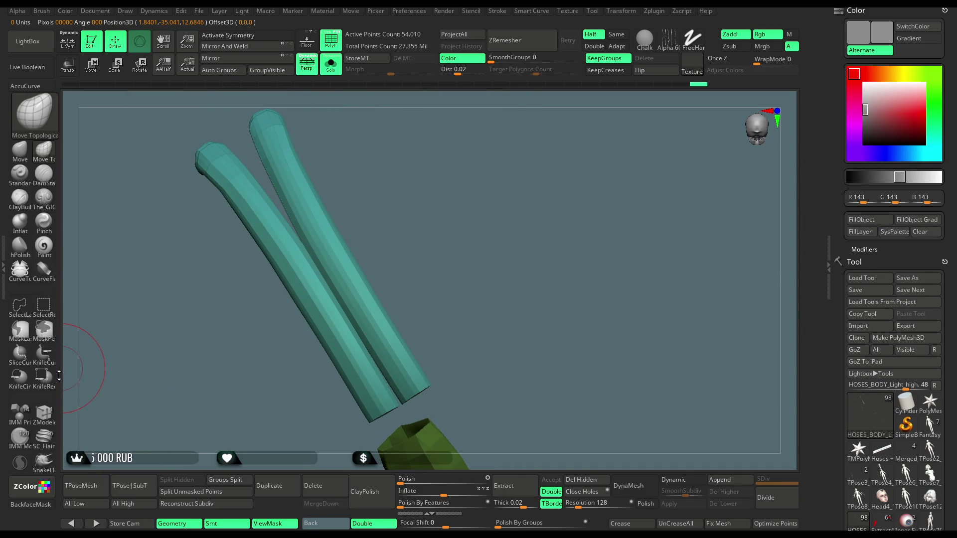
- Use ZModeler Polygroup Fill to give the right hose a red and the left hose a green polygroup
{"action": "left_click", "coordinate": [44, 413]}
{"action": "left_click", "coordinate": [337, 263]}
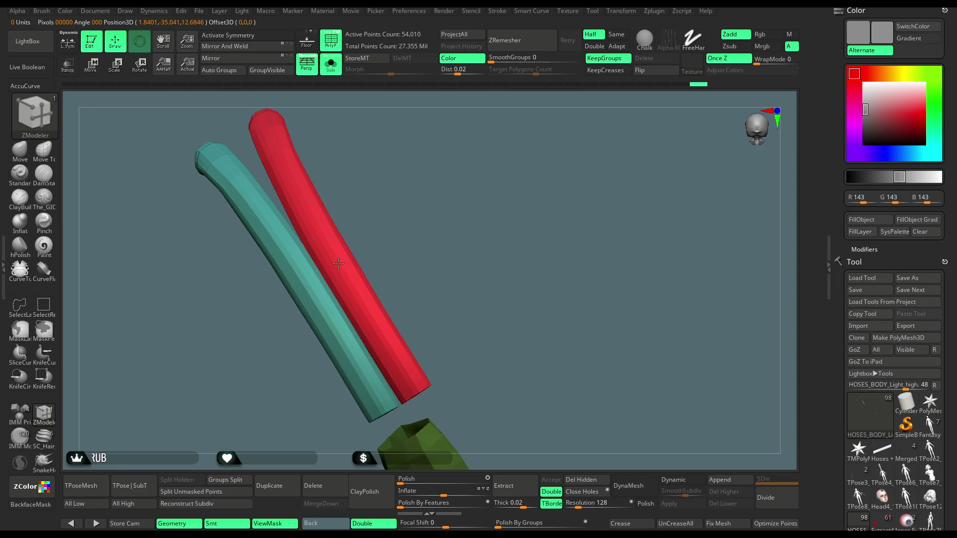
{"action": "left_click", "coordinate": [306, 285]}
{"action": "key", "text": "ctrl+z"}
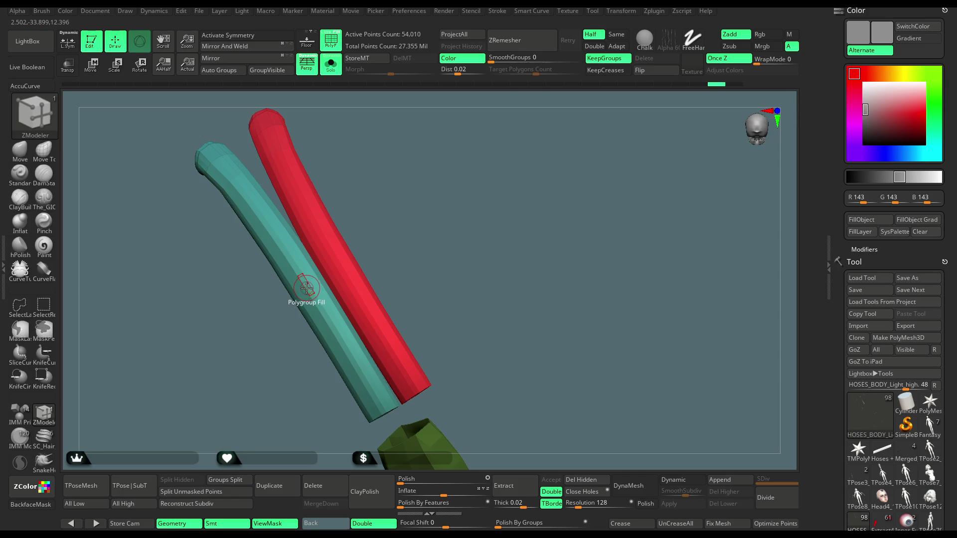
{"action": "left_click", "coordinate": [307, 288]}
{"action": "left_click", "coordinate": [307, 288]}
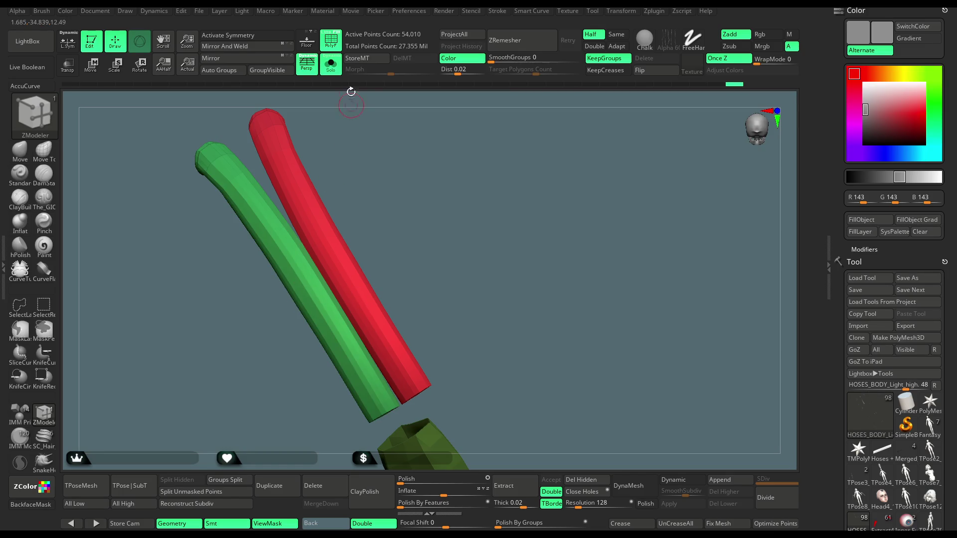
{"action": "left_click", "coordinate": [338, 69]}
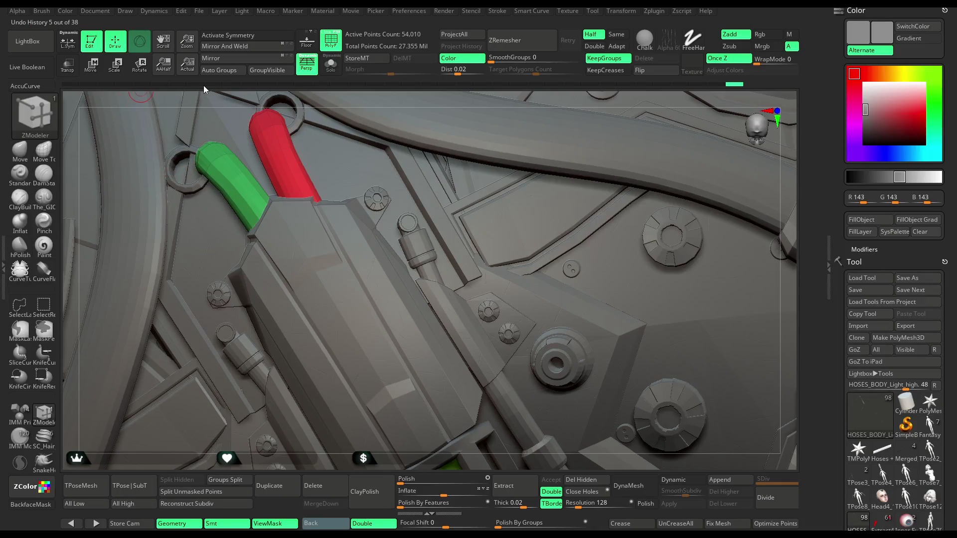
{"action": "left_click", "coordinate": [338, 70]}
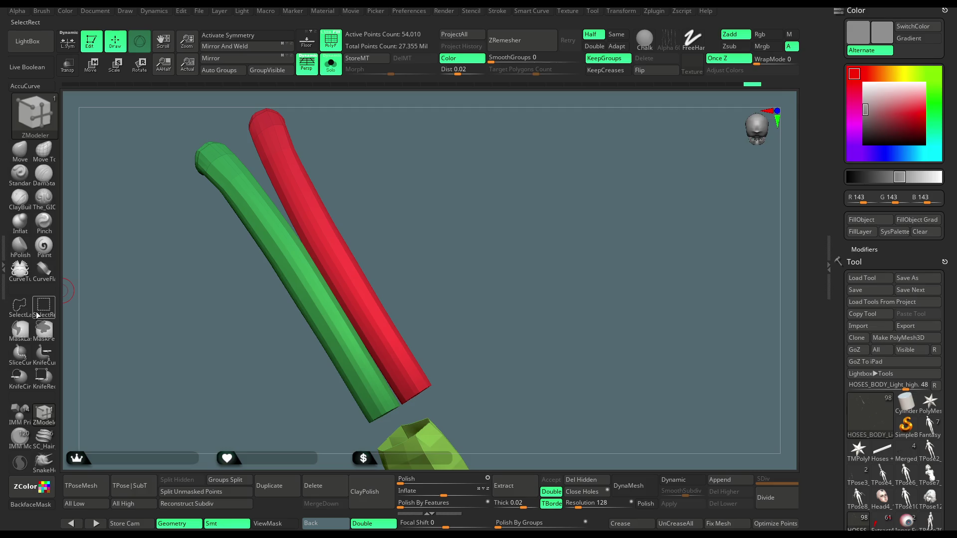
- Mask the green hose and slide the red hose slightly along its length with the Transpose gizmo
{"action": "key", "text": "b"}
{"action": "key", "text": "m"}
{"action": "key", "text": "v"}
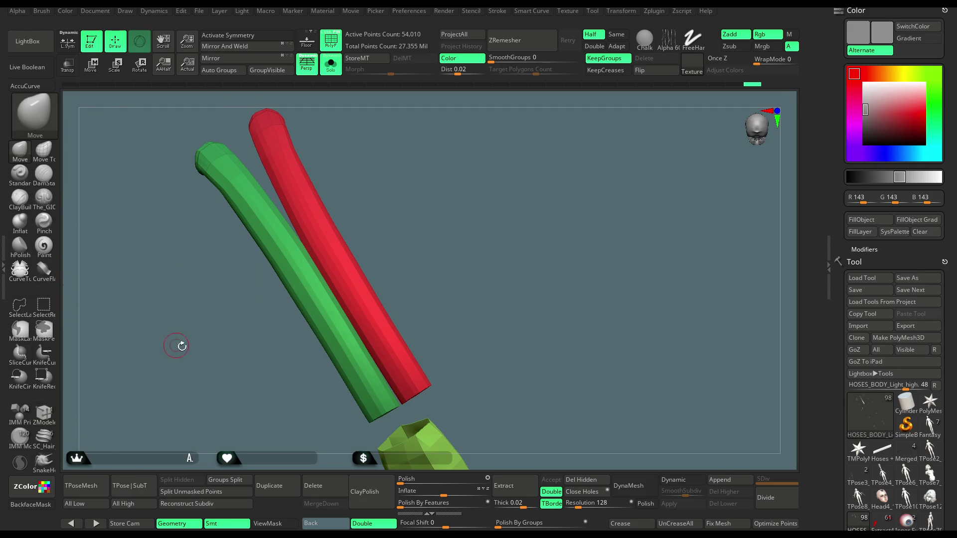
{"action": "key", "text": "ctrl"}
{"action": "key", "text": "w"}
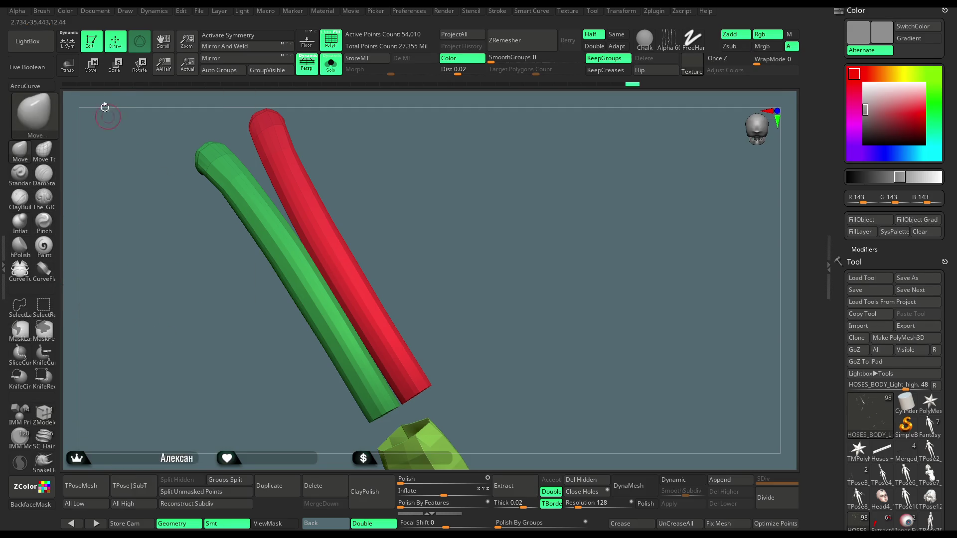
{"action": "left_click", "coordinate": [344, 273], "text": "ctrl"}
{"action": "mouse_move", "coordinate": [351, 272]}
{"action": "left_mouse_down"}
{"action": "mouse_move", "coordinate": [333, 273]}
{"action": "mouse_move", "coordinate": [368, 215]}
{"action": "left_mouse_up"}
{"action": "left_click", "coordinate": [334, 71]}
{"action": "left_click_drag", "start_coordinate": [287, 298], "coordinate": [335, 274]}
- Move the green hose down-left so it rests against the back armor plate
{"action": "left_click", "coordinate": [249, 212], "text": "alt"}
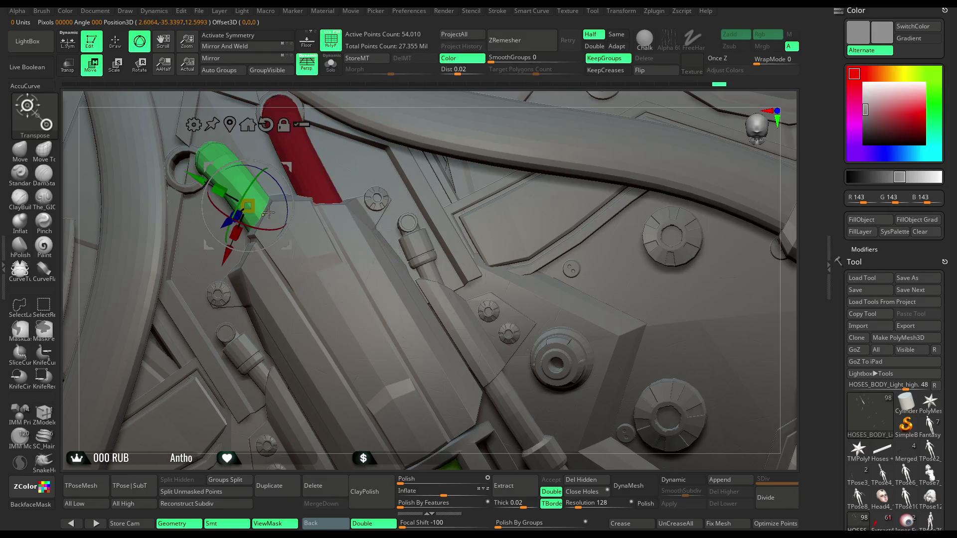
{"action": "mouse_move", "coordinate": [234, 210]}
{"action": "left_mouse_down", "text": "alt"}
{"action": "mouse_move", "coordinate": [282, 293]}
{"action": "mouse_move", "coordinate": [299, 296]}
{"action": "mouse_move", "coordinate": [335, 276]}
{"action": "left_mouse_up", "text": "alt"}
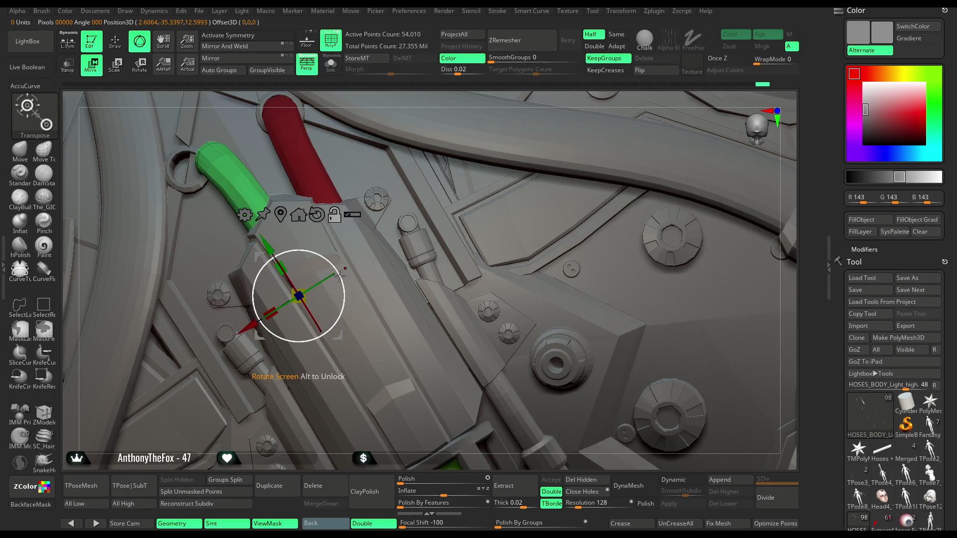
{"action": "mouse_move", "coordinate": [260, 325]}
{"action": "left_mouse_down"}
{"action": "mouse_move", "coordinate": [233, 339]}
{"action": "mouse_move", "coordinate": [230, 331]}
{"action": "left_mouse_up"}
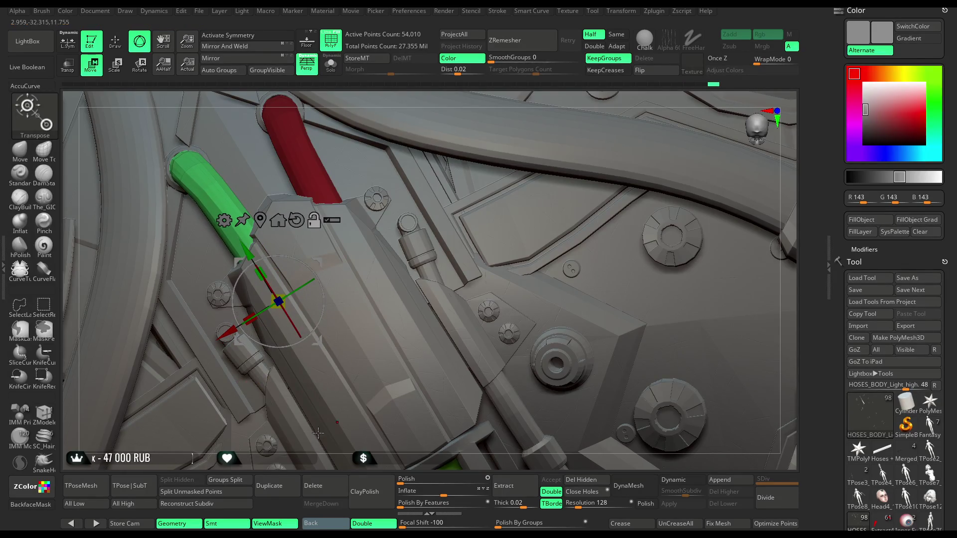
{"action": "mouse_move", "coordinate": [324, 454]}
{"action": "left_mouse_down"}
{"action": "mouse_move", "coordinate": [679, 143]}
{"action": "mouse_move", "coordinate": [398, 135]}
{"action": "left_mouse_up"}
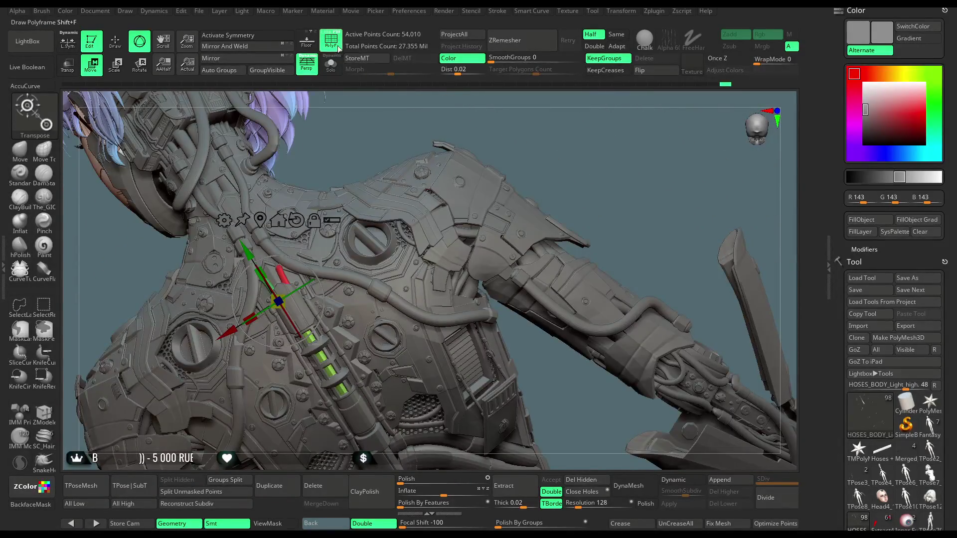
- Switch to the Move Topological brush and reduce Draw Size to about 202
{"action": "left_click_drag", "start_coordinate": [593, 131], "coordinate": [567, 120]}
{"action": "mouse_move", "coordinate": [555, 145]}
{"action": "left_mouse_down"}
{"action": "mouse_move", "coordinate": [511, 159]}
{"action": "mouse_move", "coordinate": [621, 143]}
{"action": "mouse_move", "coordinate": [614, 160]}
{"action": "mouse_move", "coordinate": [606, 100]}
{"action": "left_mouse_up"}
{"action": "key", "text": "q"}
{"action": "left_click", "coordinate": [52, 160]}
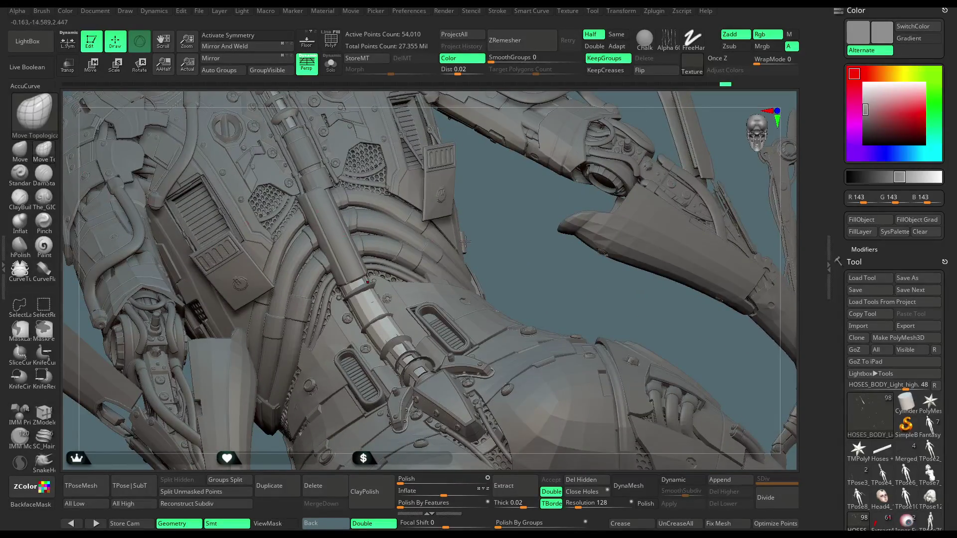
{"action": "key", "text": "space"}
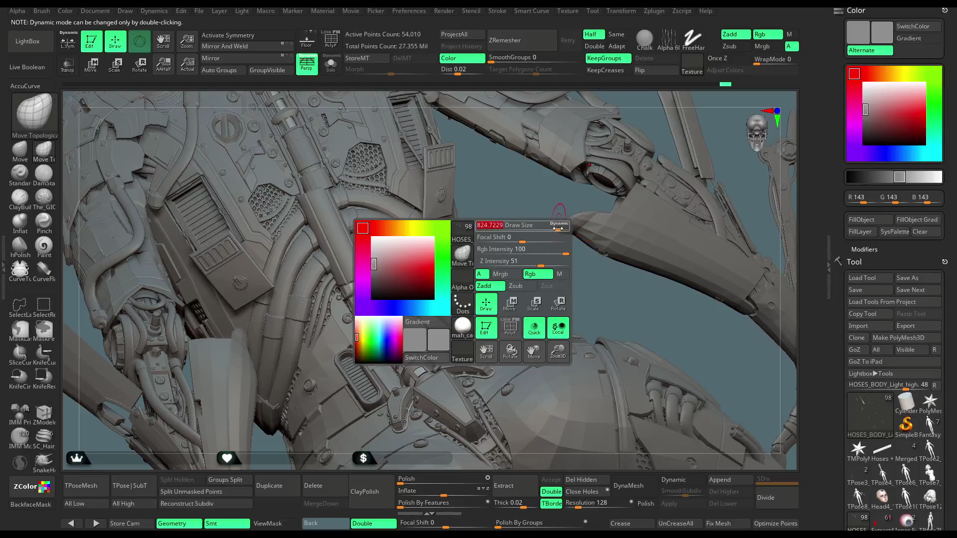
{"action": "mouse_move", "coordinate": [563, 226]}
{"action": "left_mouse_down"}
{"action": "mouse_move", "coordinate": [519, 230]}
{"action": "mouse_move", "coordinate": [396, 344]}
{"action": "mouse_move", "coordinate": [373, 292]}
{"action": "left_mouse_up"}
- Orbit around the chest hose and select the BODY_UP_PP subtool
{"action": "key", "text": "shift"}
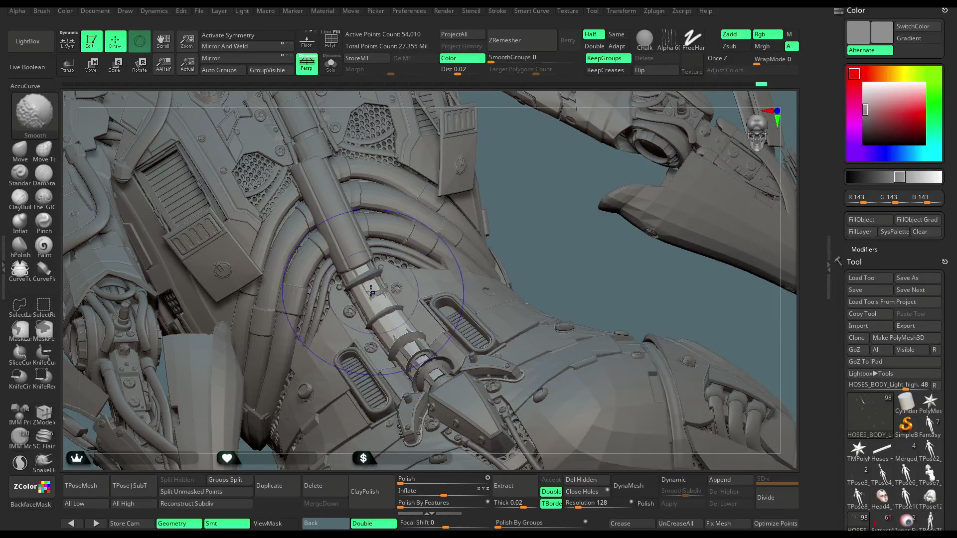
{"action": "mouse_move", "coordinate": [538, 273]}
{"action": "left_mouse_down"}
{"action": "mouse_move", "coordinate": [548, 266]}
{"action": "mouse_move", "coordinate": [379, 286]}
{"action": "left_mouse_up"}
{"action": "mouse_move", "coordinate": [539, 235]}
{"action": "left_mouse_down"}
{"action": "mouse_move", "coordinate": [552, 198]}
{"action": "mouse_move", "coordinate": [418, 269]}
{"action": "mouse_move", "coordinate": [339, 219]}
{"action": "left_mouse_up"}
{"action": "left_click_drag", "start_coordinate": [289, 259], "coordinate": [429, 382], "text": "shift"}
{"action": "mouse_move", "coordinate": [581, 220]}
{"action": "left_mouse_down"}
{"action": "mouse_move", "coordinate": [510, 296]}
{"action": "mouse_move", "coordinate": [523, 398]}
{"action": "mouse_move", "coordinate": [525, 186]}
{"action": "mouse_move", "coordinate": [498, 170]}
{"action": "left_mouse_up"}
{"action": "left_click", "coordinate": [449, 150], "text": "alt"}
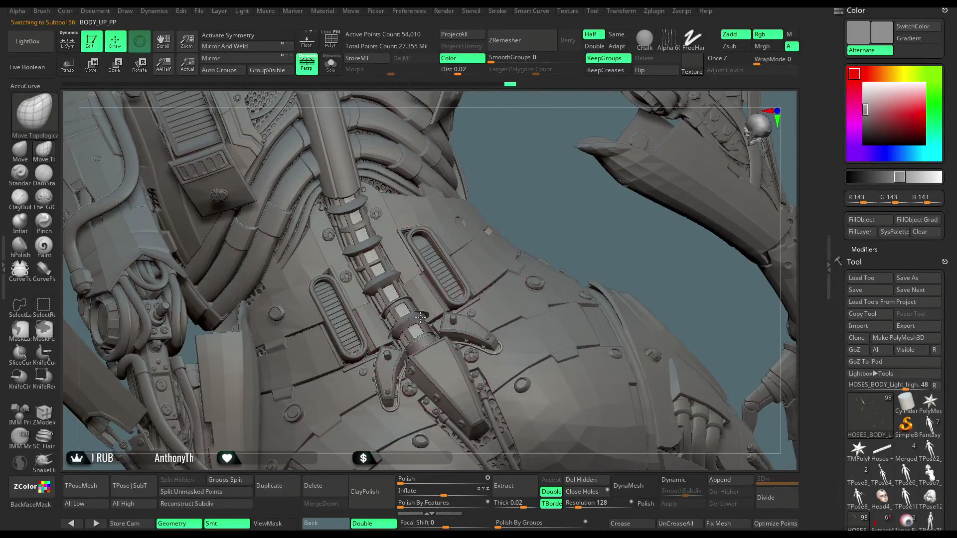
- Solo BODY_UP_PP, briefly isolate the cage polygroup, then unhide all its pieces and zoom out
{"action": "left_click", "coordinate": [331, 64]}
{"action": "mouse_move", "coordinate": [424, 119]}
{"action": "left_mouse_down"}
{"action": "mouse_move", "coordinate": [556, 235]}
{"action": "mouse_move", "coordinate": [530, 331]}
{"action": "mouse_move", "coordinate": [433, 360]}
{"action": "left_mouse_up"}
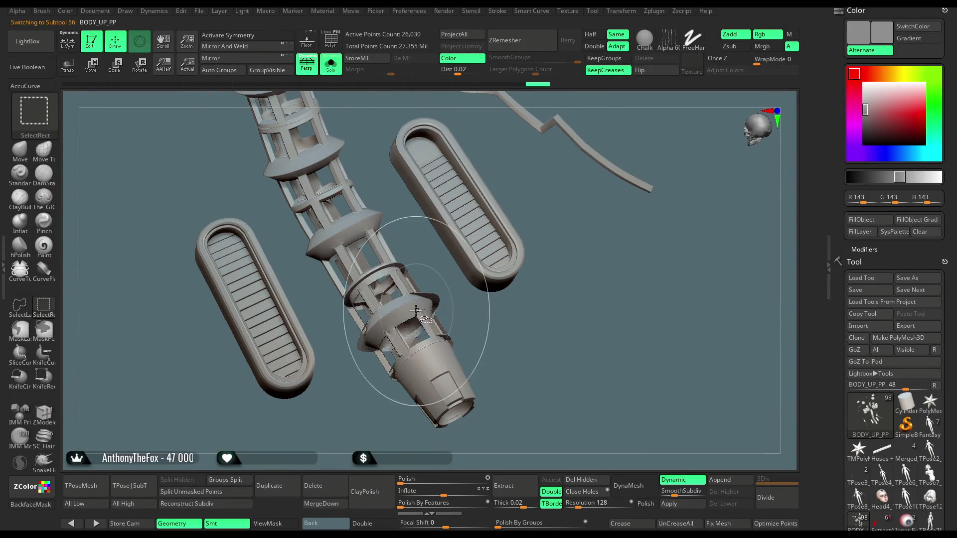
{"action": "left_click", "coordinate": [417, 299], "text": "ctrl+shift"}
{"action": "left_click", "coordinate": [549, 334], "text": "ctrl+shift"}
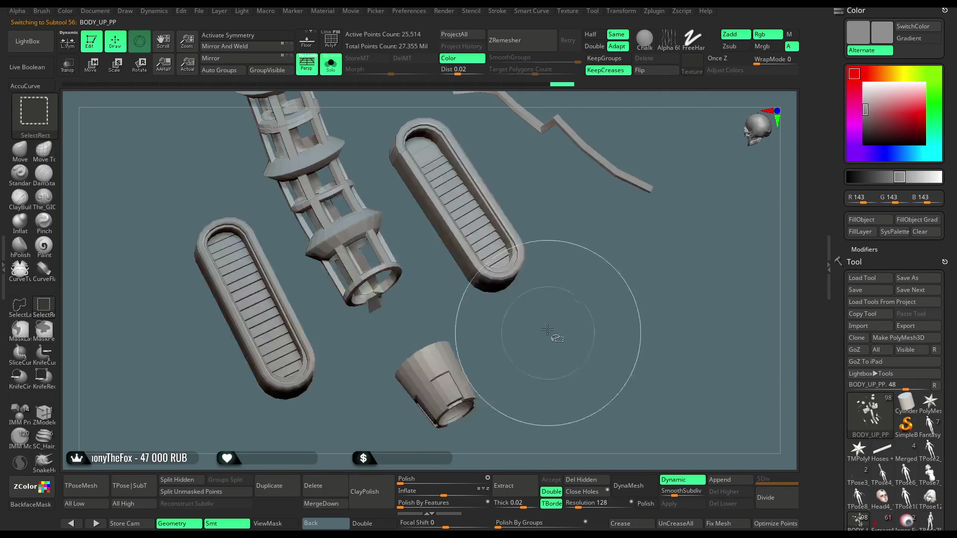
{"action": "key", "text": "ctrl+z"}
{"action": "mouse_move", "coordinate": [589, 149]}
{"action": "left_mouse_down"}
{"action": "mouse_move", "coordinate": [603, 163]}
{"action": "mouse_move", "coordinate": [573, 229]}
{"action": "left_mouse_up"}
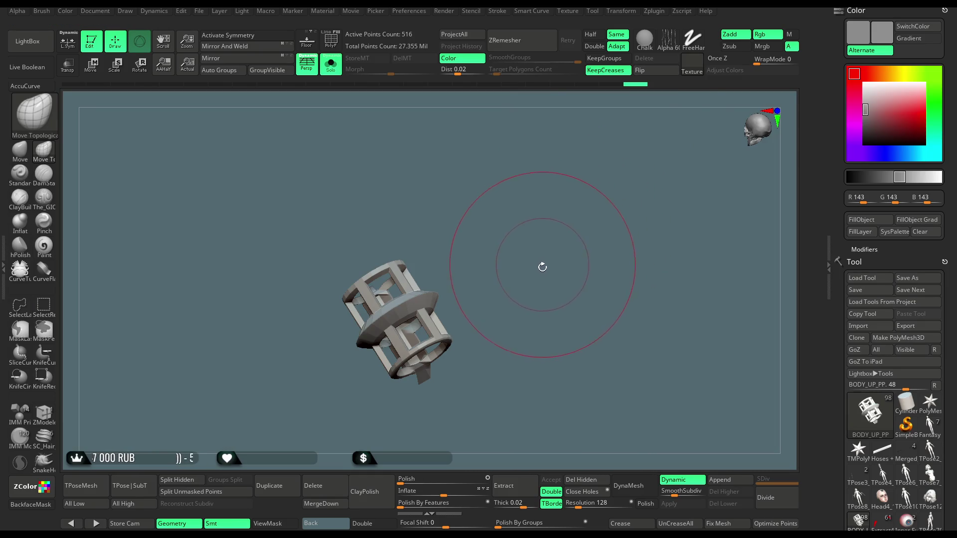
{"action": "left_click", "coordinate": [539, 316], "text": "ctrl+shift"}
{"action": "mouse_move", "coordinate": [539, 316]}
{"action": "left_mouse_down"}
{"action": "mouse_move", "coordinate": [540, 239]}
{"action": "mouse_move", "coordinate": [555, 208]}
{"action": "mouse_move", "coordinate": [555, 216]}
{"action": "left_mouse_up"}
{"action": "mouse_move", "coordinate": [436, 398]}
{"action": "left_mouse_down"}
{"action": "mouse_move", "coordinate": [540, 246]}
{"action": "mouse_move", "coordinate": [517, 234]}
{"action": "left_mouse_up"}
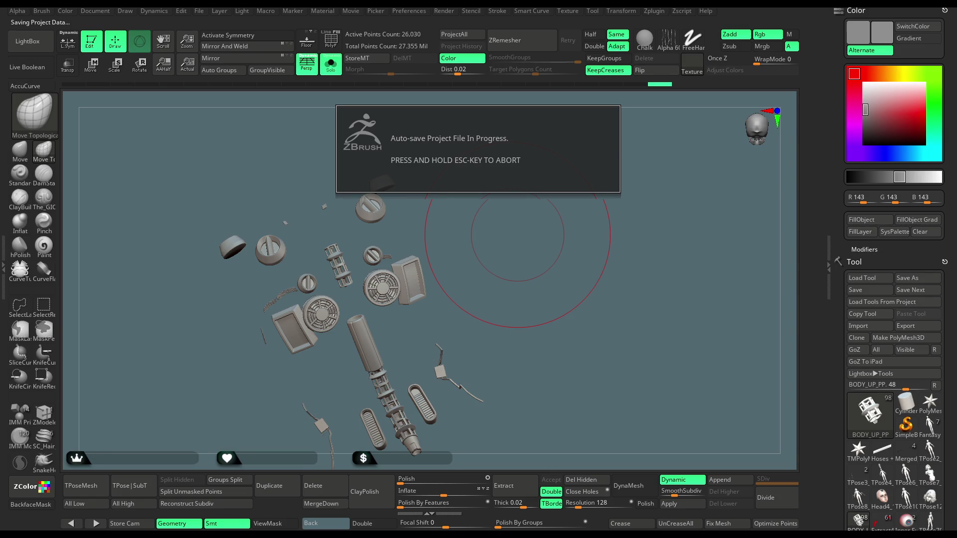
- Turn off Solo and orbit to a side view of the chest spine tube and vents
{"action": "left_click", "coordinate": [330, 64]}
{"action": "mouse_move", "coordinate": [506, 145]}
{"action": "left_mouse_down"}
{"action": "mouse_move", "coordinate": [550, 132]}
{"action": "mouse_move", "coordinate": [516, 156]}
{"action": "mouse_move", "coordinate": [528, 203]}
{"action": "mouse_move", "coordinate": [509, 193]}
{"action": "mouse_move", "coordinate": [507, 177]}
{"action": "mouse_move", "coordinate": [487, 183]}
{"action": "mouse_move", "coordinate": [504, 202]}
{"action": "mouse_move", "coordinate": [486, 200]}
{"action": "mouse_move", "coordinate": [545, 212]}
{"action": "mouse_move", "coordinate": [517, 213]}
{"action": "mouse_move", "coordinate": [521, 219]}
{"action": "left_mouse_up"}
{"action": "key", "text": "space"}
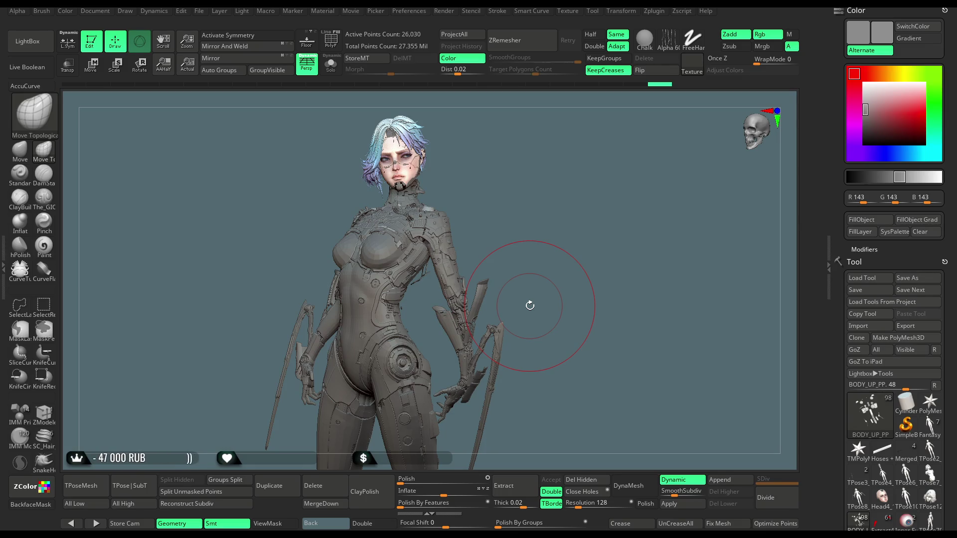
{"action": "mouse_move", "coordinate": [556, 271]}
{"action": "left_mouse_down"}
{"action": "mouse_move", "coordinate": [545, 247]}
{"action": "mouse_move", "coordinate": [532, 262]}
{"action": "mouse_move", "coordinate": [558, 219]}
{"action": "mouse_move", "coordinate": [550, 261]}
{"action": "mouse_move", "coordinate": [520, 263]}
{"action": "mouse_move", "coordinate": [491, 304]}
{"action": "mouse_move", "coordinate": [551, 280]}
{"action": "mouse_move", "coordinate": [547, 392]}
{"action": "mouse_move", "coordinate": [528, 234]}
{"action": "mouse_move", "coordinate": [534, 294]}
{"action": "mouse_move", "coordinate": [540, 288]}
{"action": "mouse_move", "coordinate": [523, 309]}
{"action": "mouse_move", "coordinate": [511, 274]}
{"action": "left_mouse_up"}
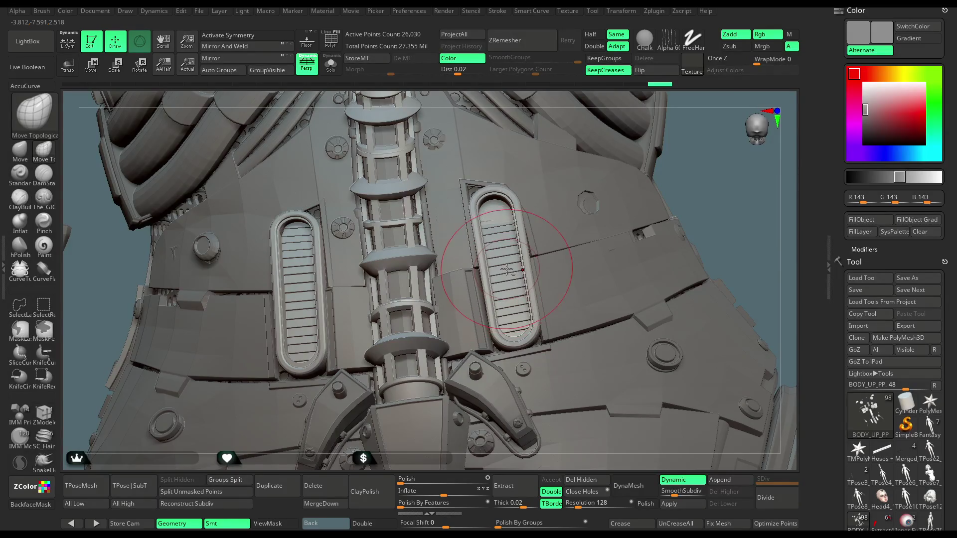
{"action": "left_click_drag", "start_coordinate": [675, 190], "coordinate": [483, 282]}
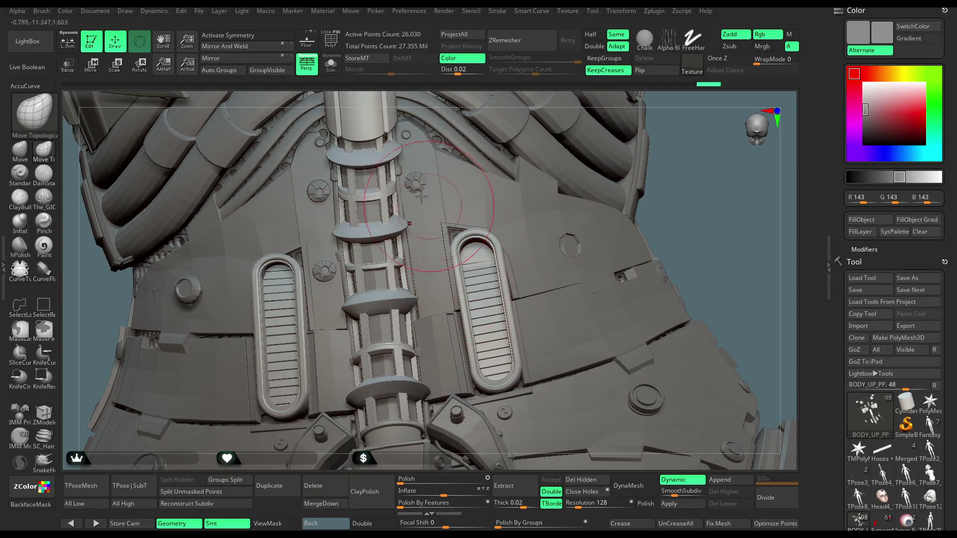
{"action": "left_click", "coordinate": [331, 64]}
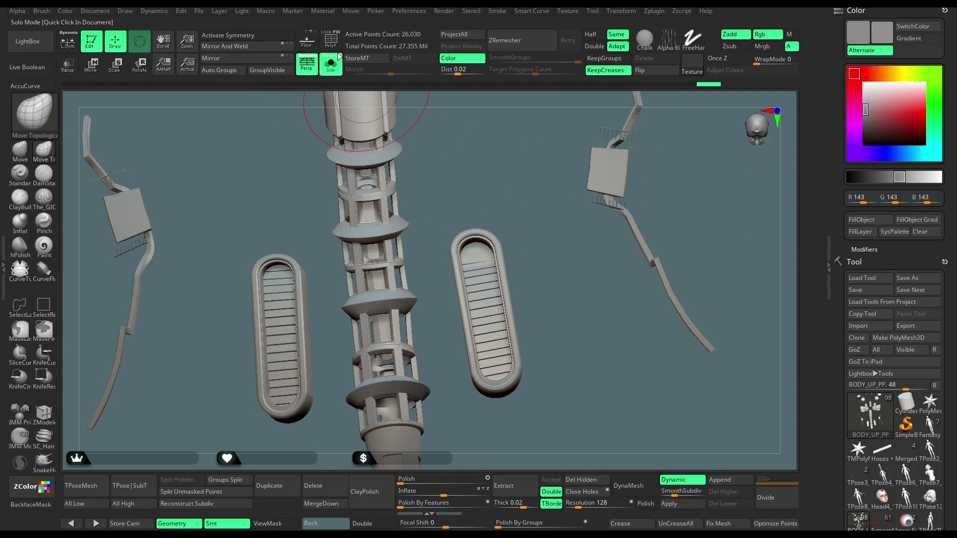
{"action": "key", "text": "shift+f"}
{"action": "left_click_drag", "start_coordinate": [513, 205], "coordinate": [632, 442]}
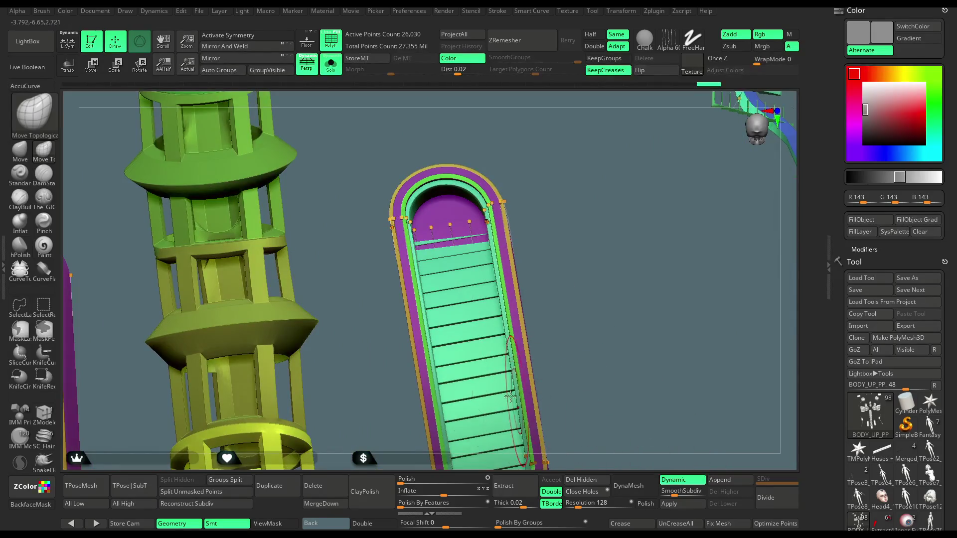
{"action": "left_click", "coordinate": [475, 335], "text": "ctrl+shift"}
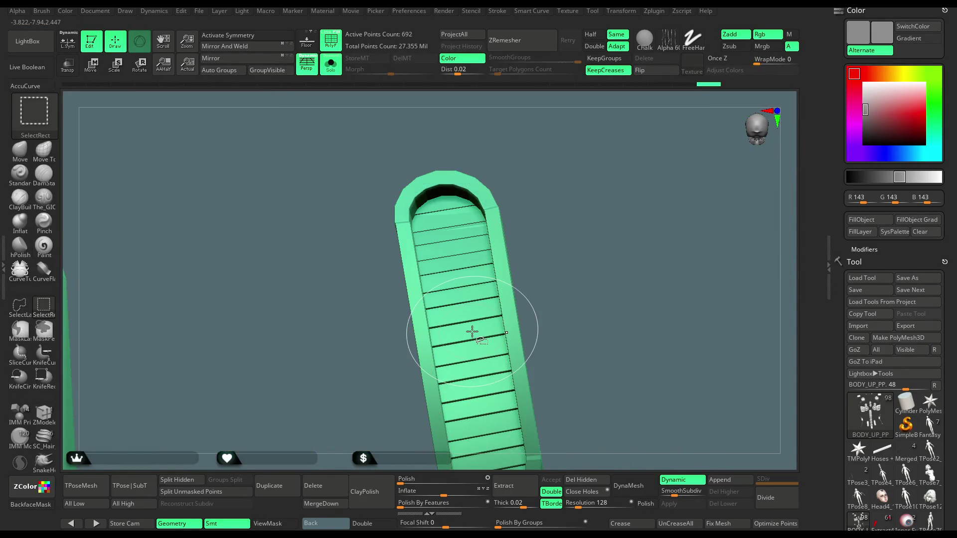
{"action": "left_click", "coordinate": [571, 244], "text": "ctrl+shift"}
{"action": "key", "text": "space"}
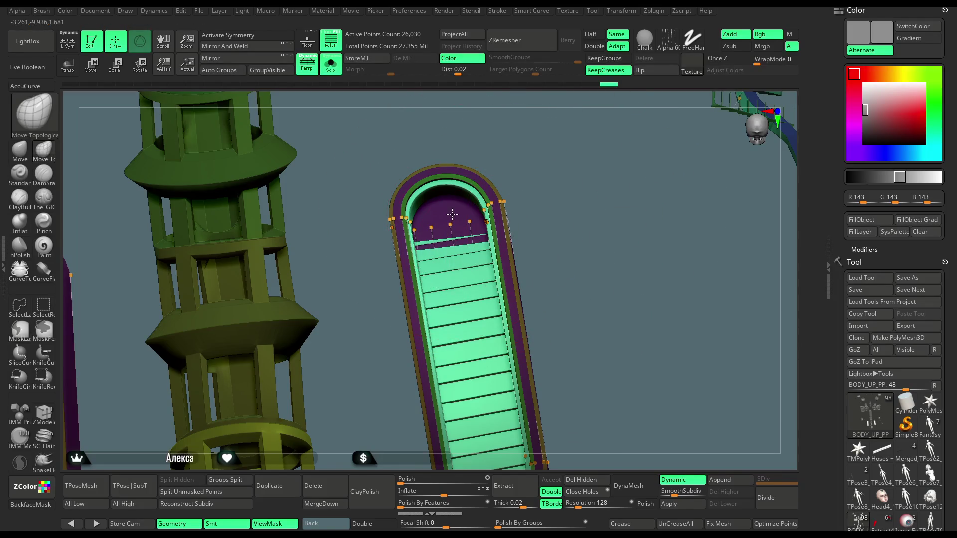
{"action": "left_click", "coordinate": [20, 149]}
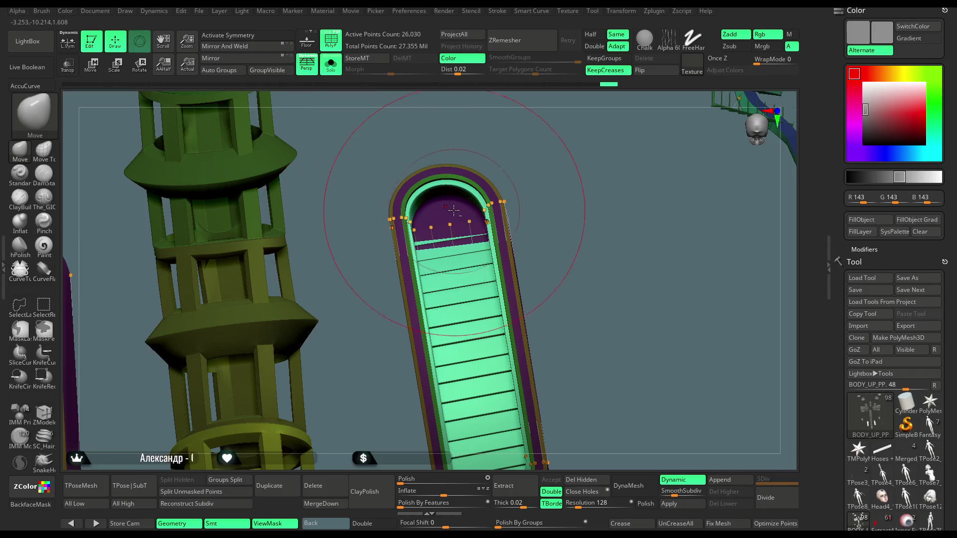
{"action": "mouse_move", "coordinate": [465, 202]}
{"action": "right_mouse_down"}
{"action": "mouse_move", "coordinate": [519, 231]}
{"action": "mouse_move", "coordinate": [532, 260]}
{"action": "mouse_move", "coordinate": [414, 141]}
{"action": "right_mouse_up"}
{"action": "left_click", "coordinate": [330, 64]}
{"action": "left_click", "coordinate": [330, 39]}
{"action": "mouse_move", "coordinate": [600, 199]}
{"action": "right_mouse_down"}
{"action": "mouse_move", "coordinate": [578, 152]}
{"action": "mouse_move", "coordinate": [553, 170]}
{"action": "mouse_move", "coordinate": [629, 148]}
{"action": "mouse_move", "coordinate": [579, 211]}
{"action": "mouse_move", "coordinate": [593, 285]}
{"action": "right_mouse_up"}
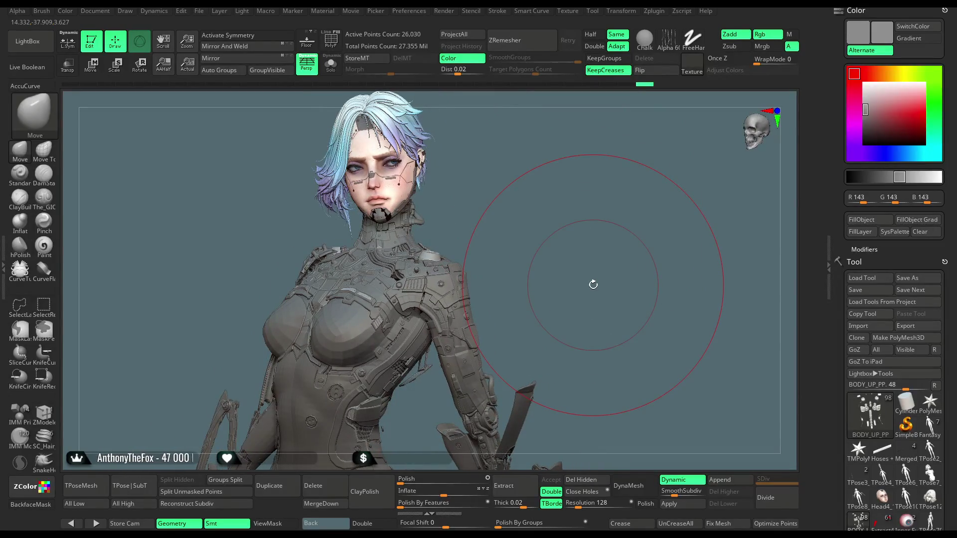
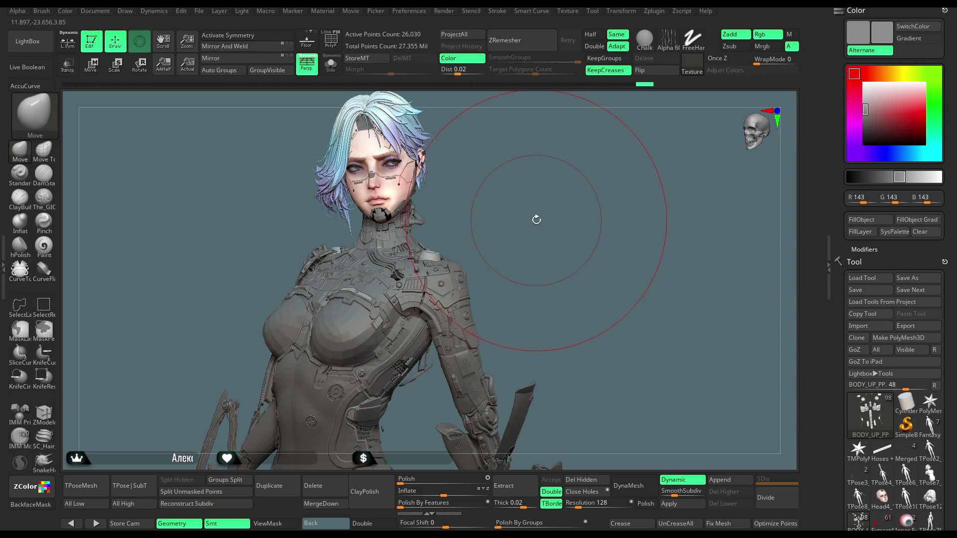
- Orbit to a three-quarter view and merge all parts into a single 9.308-million-point TPoseMesh
{"action": "mouse_move", "coordinate": [540, 235]}
{"action": "left_mouse_down"}
{"action": "mouse_move", "coordinate": [516, 229]}
{"action": "mouse_move", "coordinate": [521, 213]}
{"action": "mouse_move", "coordinate": [544, 209]}
{"action": "mouse_move", "coordinate": [549, 215]}
{"action": "mouse_move", "coordinate": [513, 213]}
{"action": "mouse_move", "coordinate": [525, 218]}
{"action": "left_mouse_up"}
{"action": "key", "text": "space"}
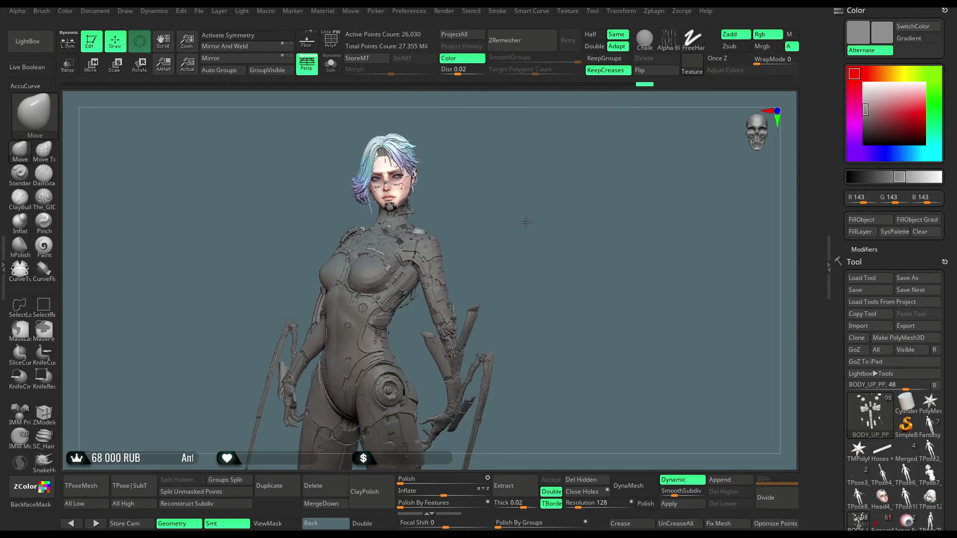
{"action": "scroll", "coordinate": [953, 202], "scroll_direction": "down", "scroll_amount": 6}
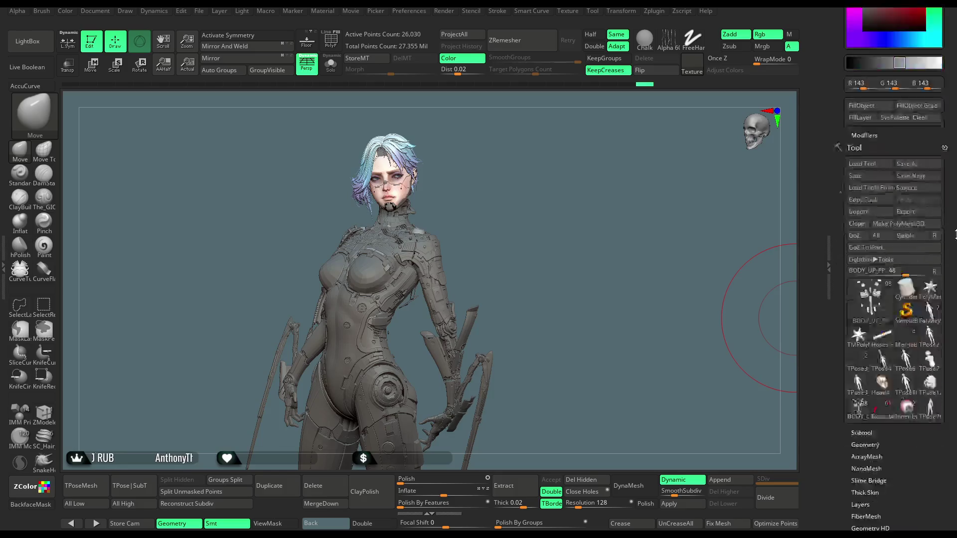
{"action": "left_click_drag", "start_coordinate": [953, 203], "coordinate": [953, 205]}
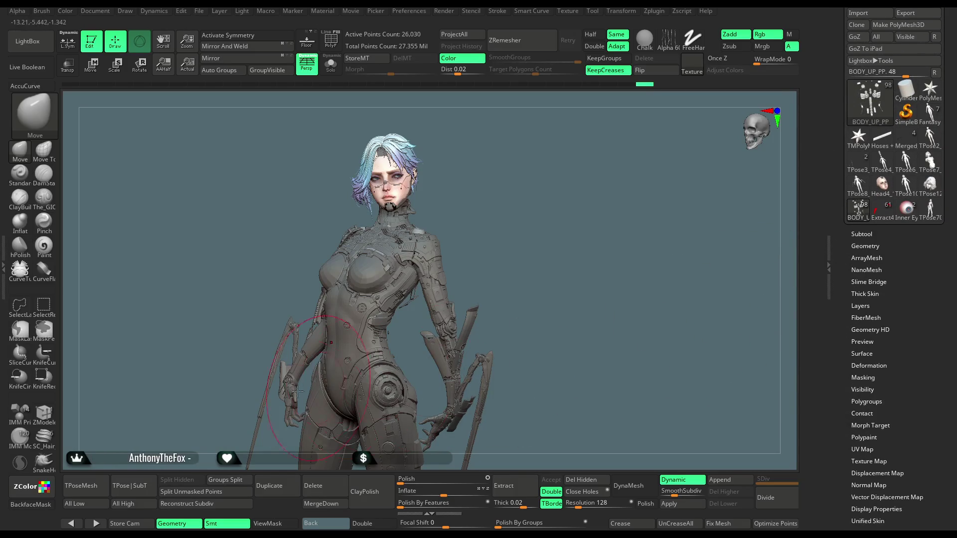
{"action": "left_click", "coordinate": [91, 486]}
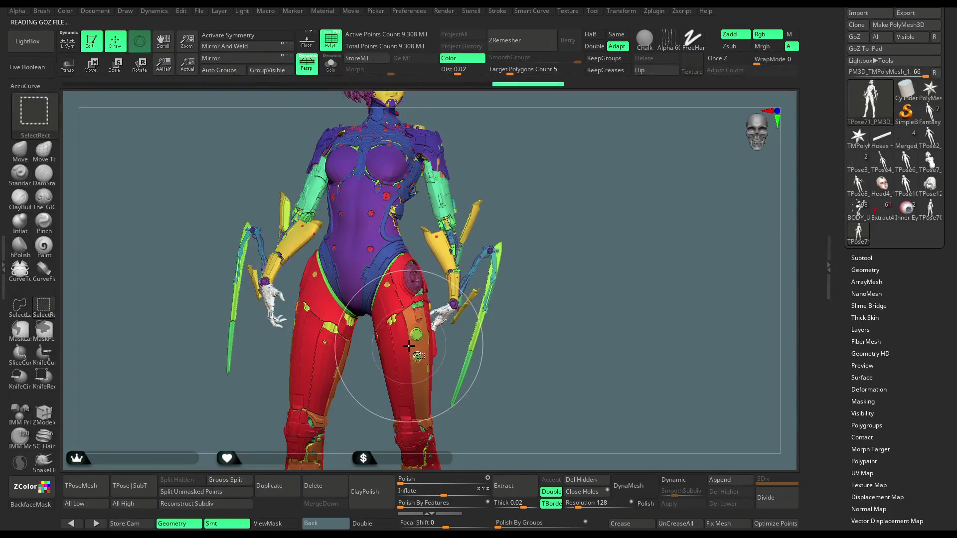
- Hide the hip disc, leg armour, rings and thigh polygroups one by one with SelectRect
{"action": "left_click", "coordinate": [410, 346], "text": "ctrl+shift"}
{"action": "left_click_drag", "start_coordinate": [547, 215], "coordinate": [551, 263], "text": "ctrl+shift"}
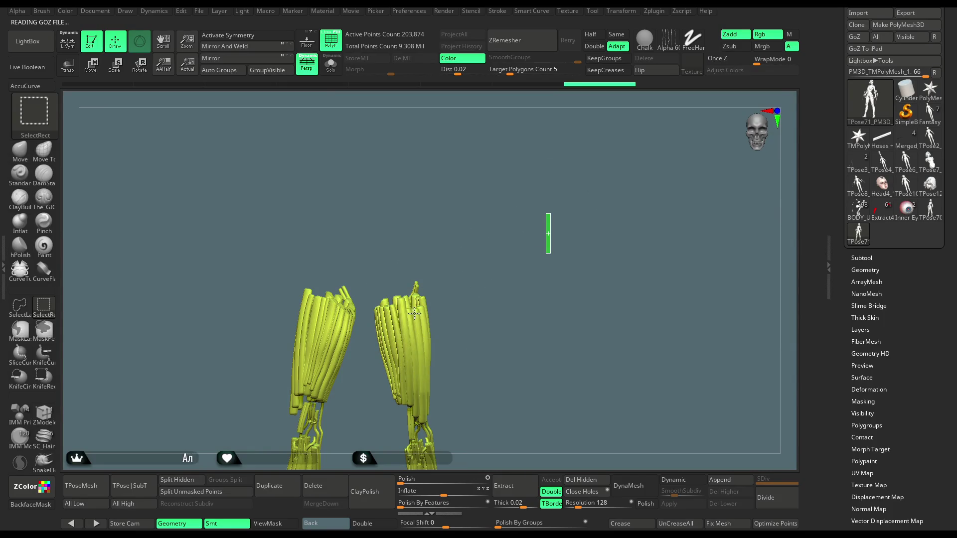
{"action": "left_click", "coordinate": [413, 290], "text": "ctrl+alt+shift"}
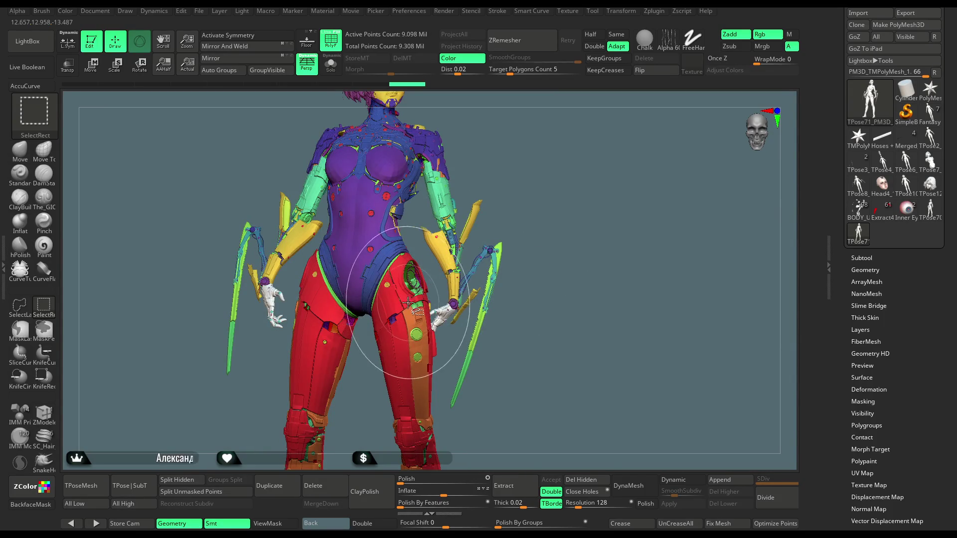
{"action": "left_click", "coordinate": [407, 310], "text": "ctrl+alt+shift"}
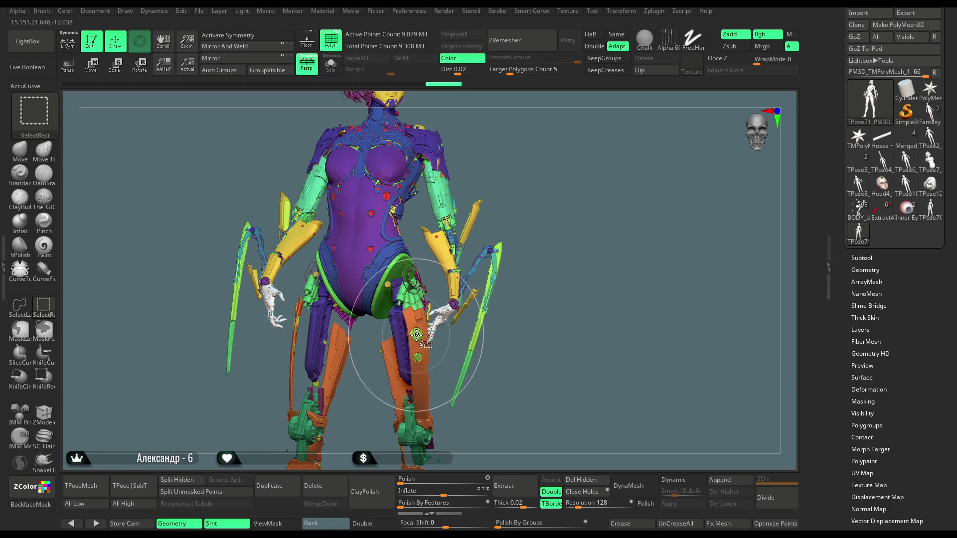
{"action": "left_click", "coordinate": [417, 292], "text": "ctrl+alt+shift"}
{"action": "left_click", "coordinate": [414, 304], "text": "ctrl+alt+shift"}
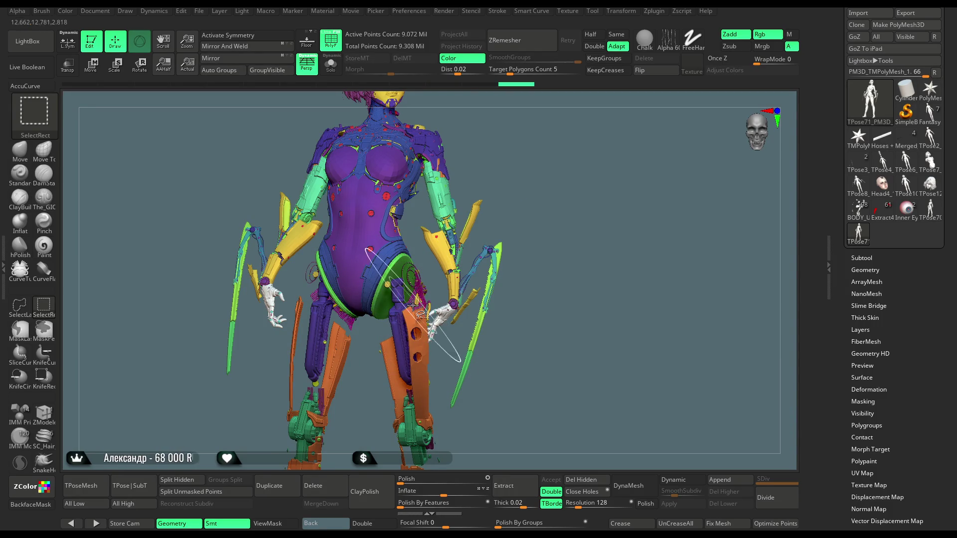
{"action": "left_click", "coordinate": [413, 306], "text": "ctrl+alt+shift"}
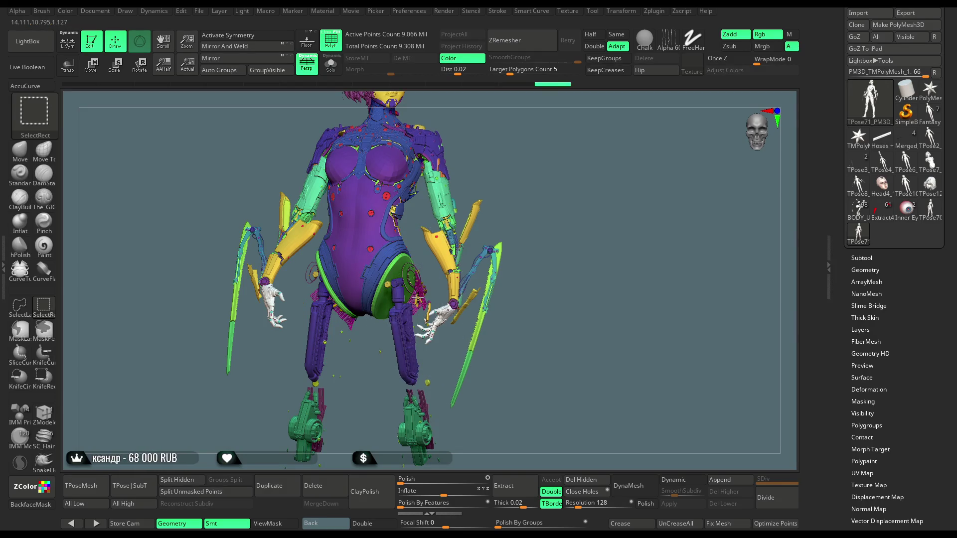
{"action": "left_click", "coordinate": [412, 313], "text": "ctrl+alt+shift"}
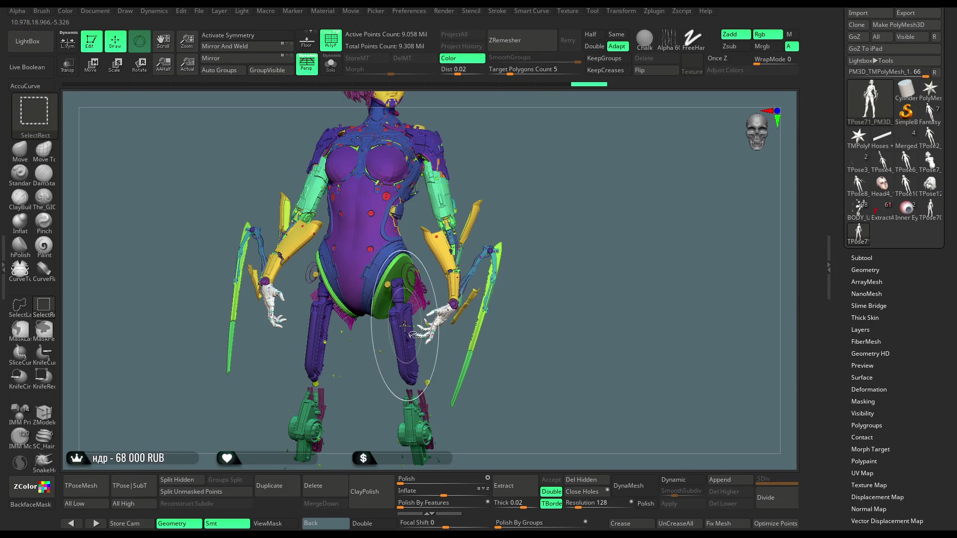
{"action": "left_click", "coordinate": [420, 299], "text": "ctrl+alt+shift"}
{"action": "left_click", "coordinate": [426, 289], "text": "ctrl+alt+shift"}
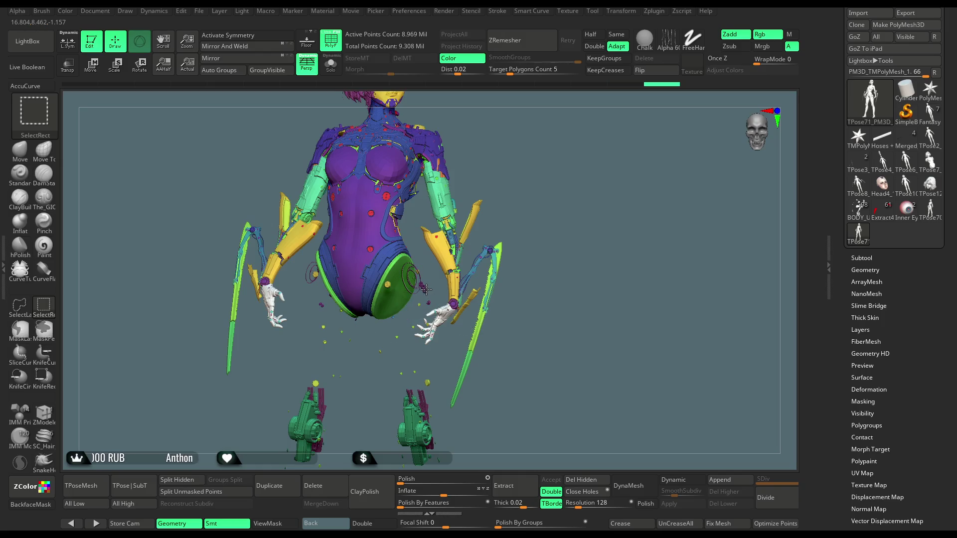
{"action": "left_click", "coordinate": [420, 272], "text": "ctrl+alt+shift"}
{"action": "left_click", "coordinate": [420, 271], "text": "ctrl+alt+shift"}
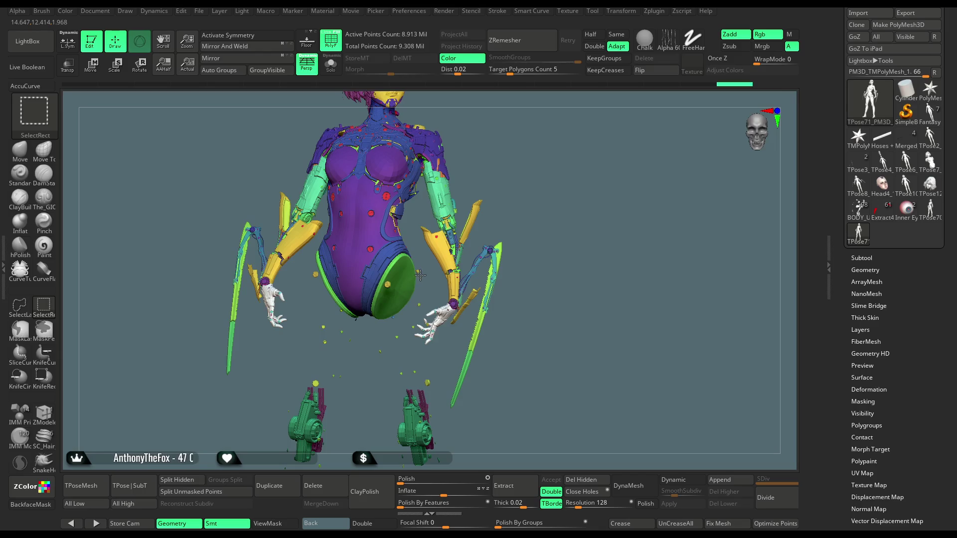
{"action": "left_click", "coordinate": [419, 271], "text": "ctrl+alt+shift"}
{"action": "left_click", "coordinate": [409, 385], "text": "ctrl+alt+shift"}
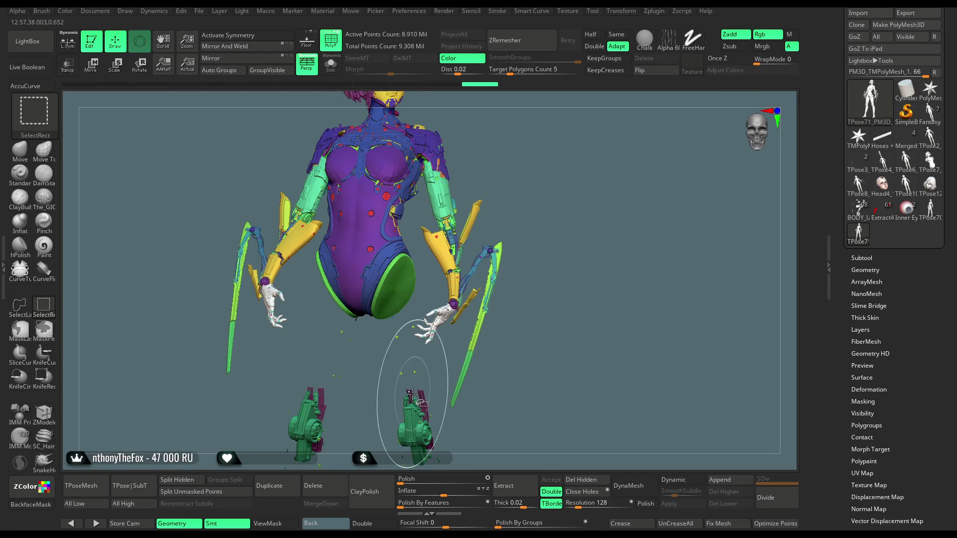
{"action": "left_click", "coordinate": [401, 369], "text": "ctrl+alt+shift"}
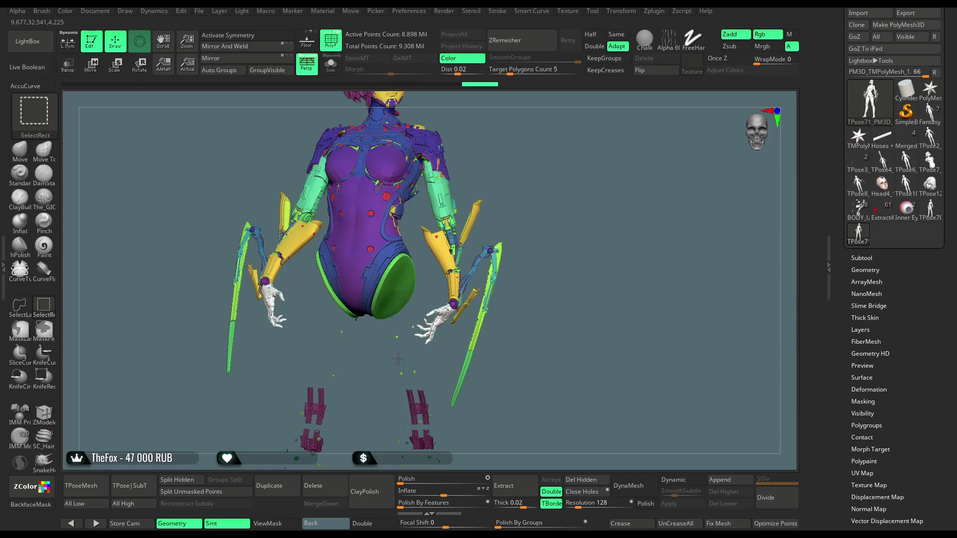
{"action": "left_click", "coordinate": [396, 321], "text": "ctrl+alt+shift"}
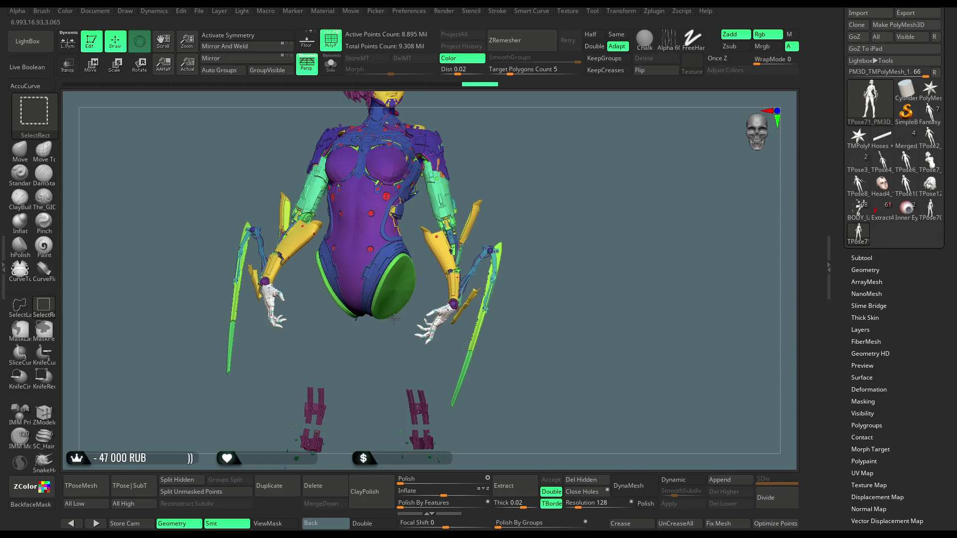
{"action": "mouse_move", "coordinate": [555, 325]}
{"action": "left_mouse_down"}
{"action": "mouse_move", "coordinate": [550, 223]}
{"action": "mouse_move", "coordinate": [543, 246]}
{"action": "left_mouse_up"}
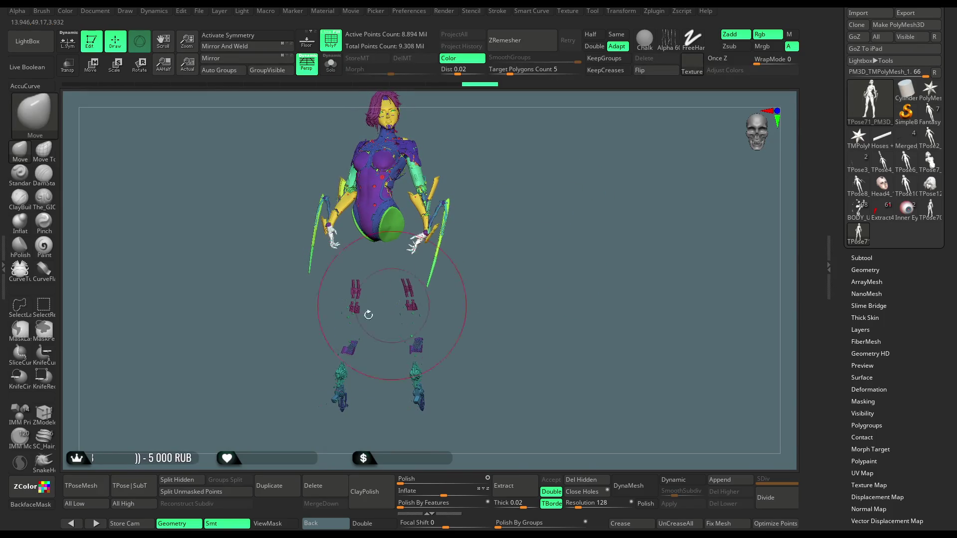
- Lasso-hide the remaining right and left leg parts, frame the torso, then invert visibility
{"action": "left_click", "coordinate": [19, 306]}
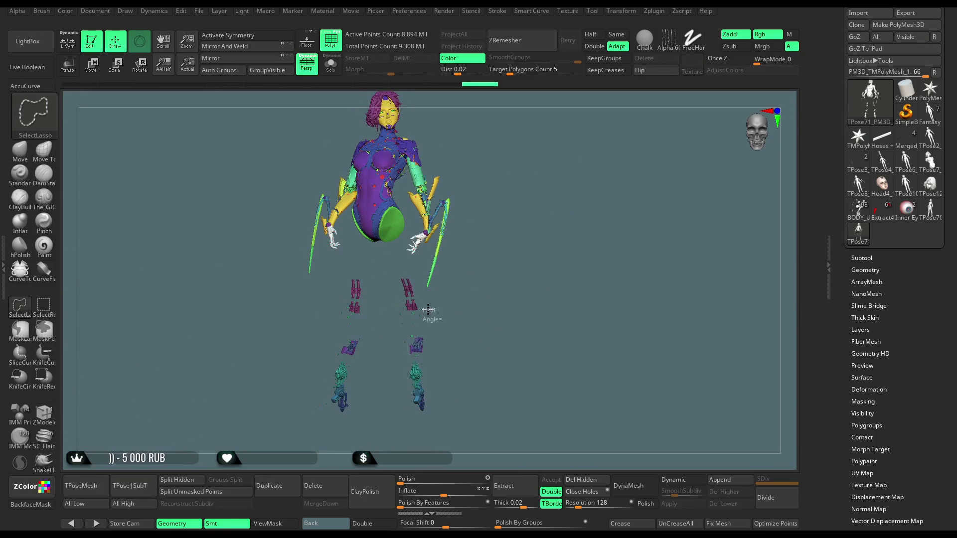
{"action": "mouse_move", "coordinate": [420, 285]}
{"action": "left_mouse_down", "text": "ctrl+shift"}
{"action": "mouse_move", "coordinate": [396, 299]}
{"action": "mouse_move", "coordinate": [426, 446]}
{"action": "mouse_move", "coordinate": [435, 406]}
{"action": "left_mouse_up", "text": "ctrl+shift"}
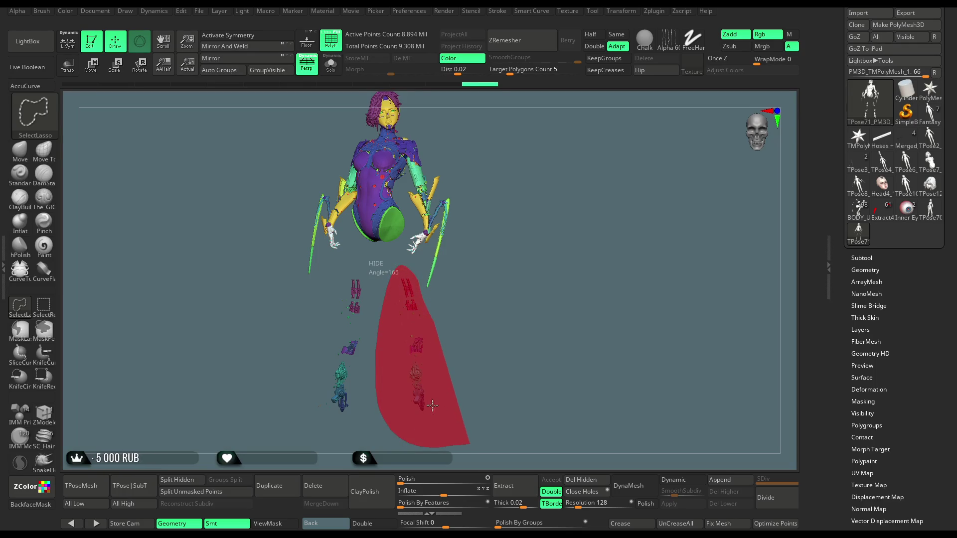
{"action": "left_click_drag", "start_coordinate": [381, 362], "coordinate": [385, 319], "text": "ctrl+shift"}
{"action": "mouse_move", "coordinate": [359, 263]}
{"action": "left_mouse_down", "text": "ctrl+shift"}
{"action": "mouse_move", "coordinate": [314, 339]}
{"action": "mouse_move", "coordinate": [403, 389]}
{"action": "left_mouse_up", "text": "ctrl+shift"}
{"action": "key", "text": "f"}
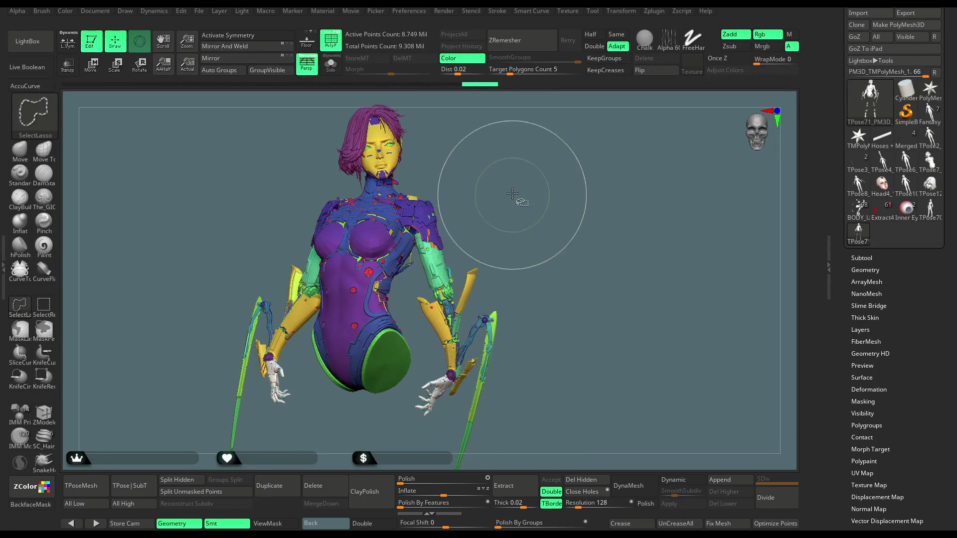
{"action": "left_click", "coordinate": [516, 215], "text": "ctrl+shift"}
- Lasso-hide the red sheet and rings, isolate the red leg tubes, then reveal the whole figure
{"action": "mouse_move", "coordinate": [487, 203]}
{"action": "left_mouse_down"}
{"action": "mouse_move", "coordinate": [427, 160]}
{"action": "mouse_move", "coordinate": [412, 190]}
{"action": "mouse_move", "coordinate": [434, 254]}
{"action": "mouse_move", "coordinate": [429, 339]}
{"action": "mouse_move", "coordinate": [517, 351]}
{"action": "mouse_move", "coordinate": [493, 275]}
{"action": "left_mouse_up"}
{"action": "mouse_move", "coordinate": [351, 190]}
{"action": "left_mouse_down", "text": "ctrl+shift"}
{"action": "mouse_move", "coordinate": [301, 319]}
{"action": "mouse_move", "coordinate": [255, 404]}
{"action": "mouse_move", "coordinate": [269, 209]}
{"action": "mouse_move", "coordinate": [349, 145]}
{"action": "left_mouse_up", "text": "ctrl+shift"}
{"action": "mouse_move", "coordinate": [446, 175]}
{"action": "left_mouse_down"}
{"action": "mouse_move", "coordinate": [468, 197]}
{"action": "mouse_move", "coordinate": [390, 190]}
{"action": "mouse_move", "coordinate": [349, 240]}
{"action": "mouse_move", "coordinate": [352, 334]}
{"action": "mouse_move", "coordinate": [399, 309]}
{"action": "mouse_move", "coordinate": [456, 227]}
{"action": "left_mouse_up"}
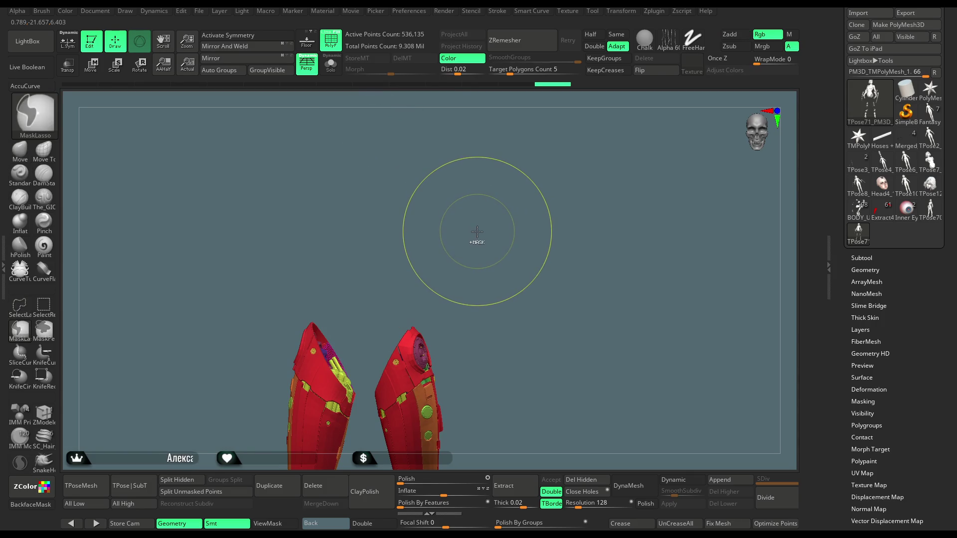
{"action": "key", "text": "ctrl+shift"}
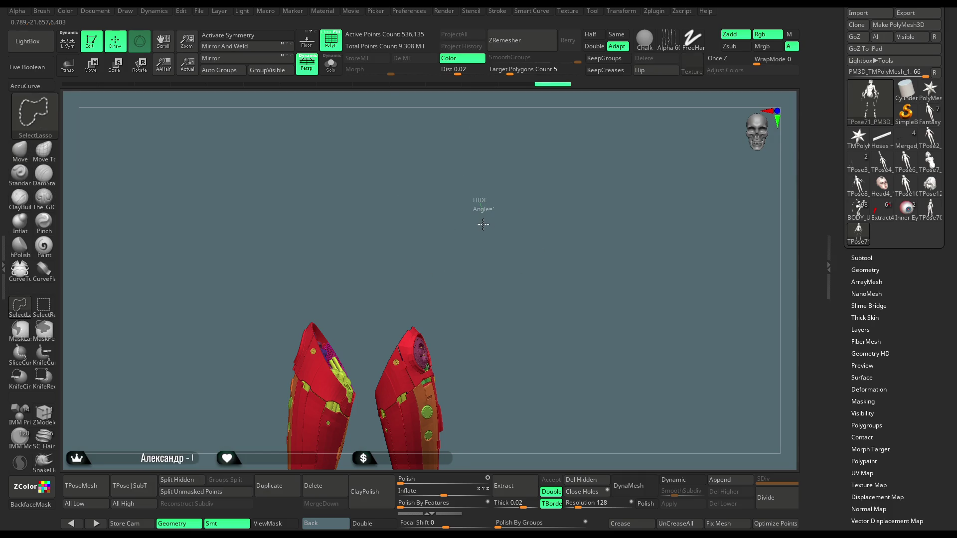
{"action": "left_click", "coordinate": [483, 224], "text": "ctrl+shift"}
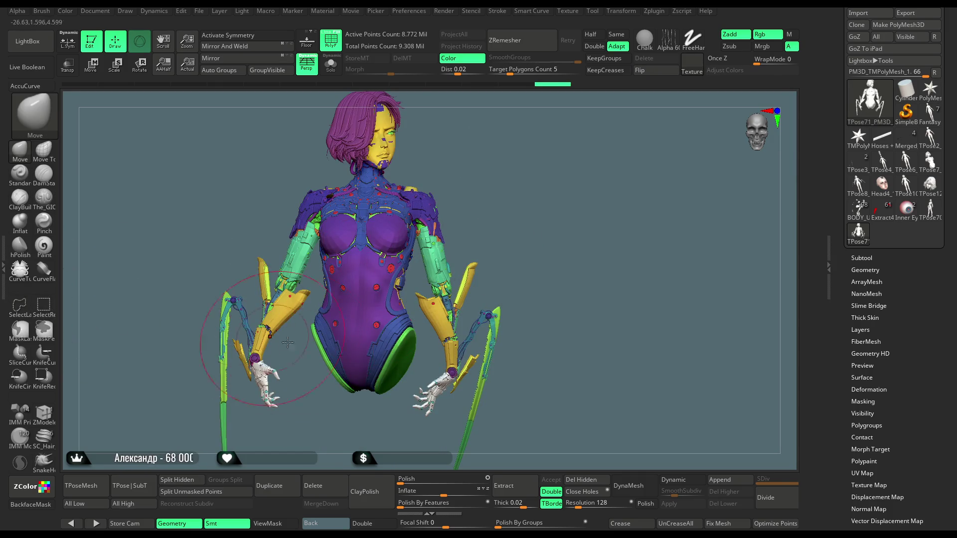
{"action": "key", "text": "ctrl+shift"}
{"action": "left_click_drag", "start_coordinate": [533, 183], "coordinate": [534, 213], "text": "ctrl+shift"}
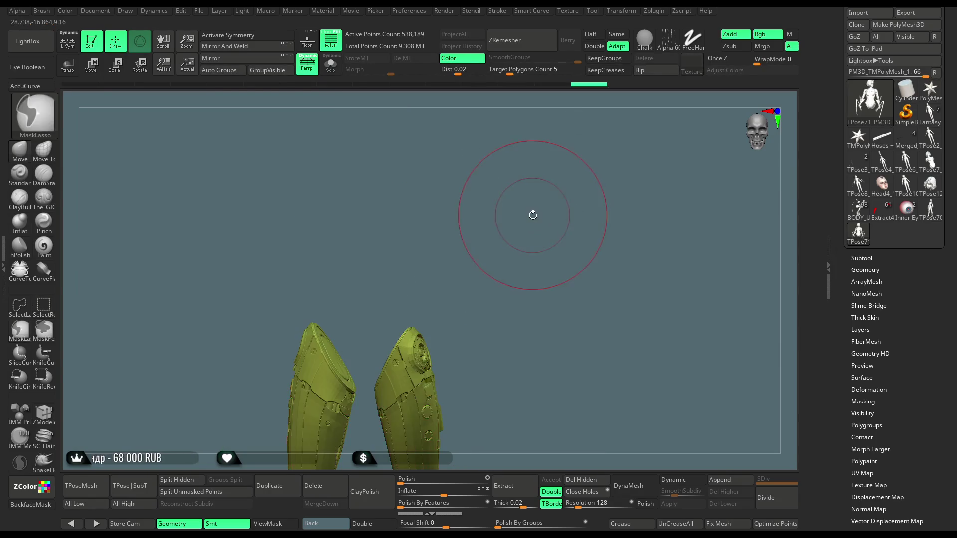
{"action": "left_click", "coordinate": [531, 221], "text": "ctrl+shift"}
{"action": "mouse_move", "coordinate": [532, 220]}
{"action": "left_mouse_down"}
{"action": "mouse_move", "coordinate": [504, 203]}
{"action": "mouse_move", "coordinate": [524, 225]}
{"action": "mouse_move", "coordinate": [525, 213]}
{"action": "mouse_move", "coordinate": [537, 221]}
{"action": "left_mouse_up"}
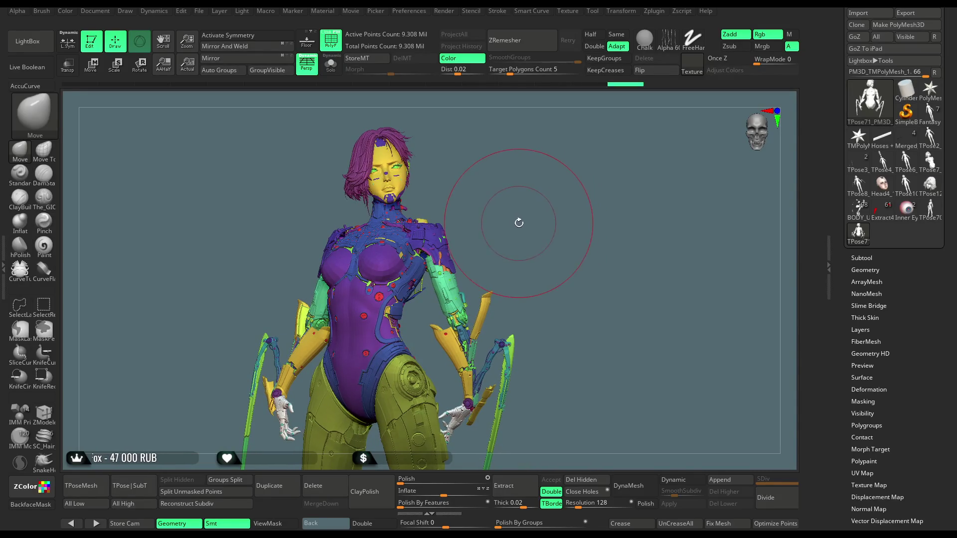
- Reduce the brush draw size and lasso-hide the hose and armour beside the shoulder
{"action": "key", "text": "space"}
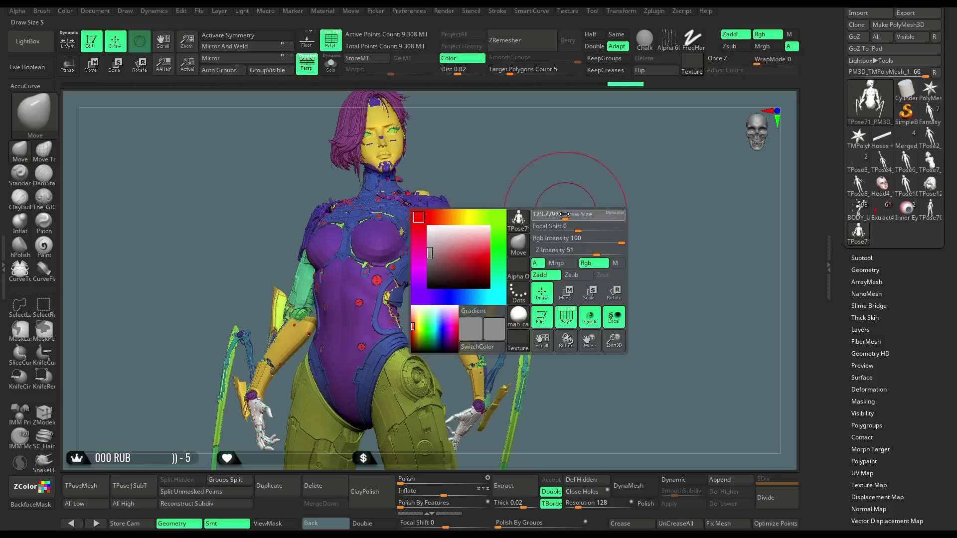
{"action": "left_click_drag", "start_coordinate": [566, 214], "coordinate": [539, 198]}
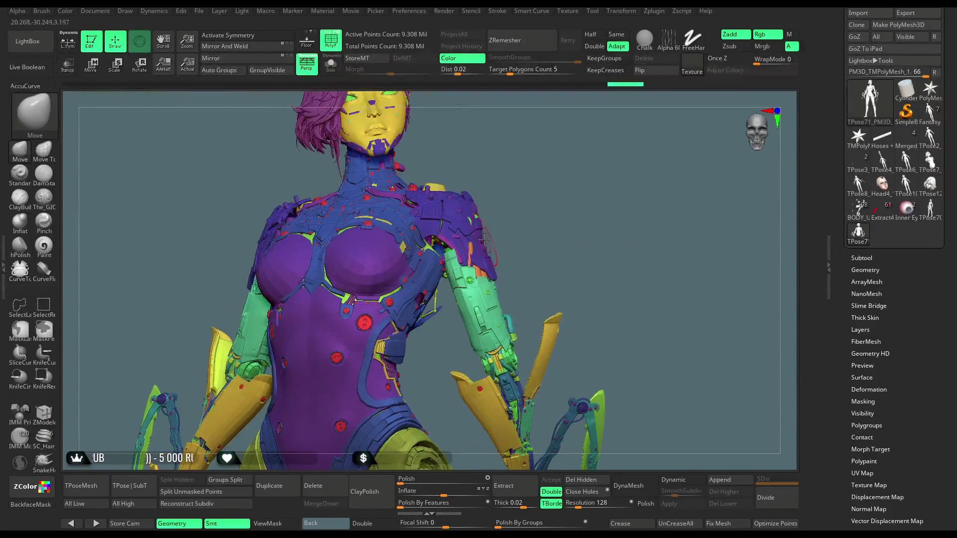
{"action": "left_click", "coordinate": [482, 239], "text": "ctrl+shift"}
{"action": "left_click_drag", "start_coordinate": [523, 178], "coordinate": [528, 218], "text": "ctrl+shift"}
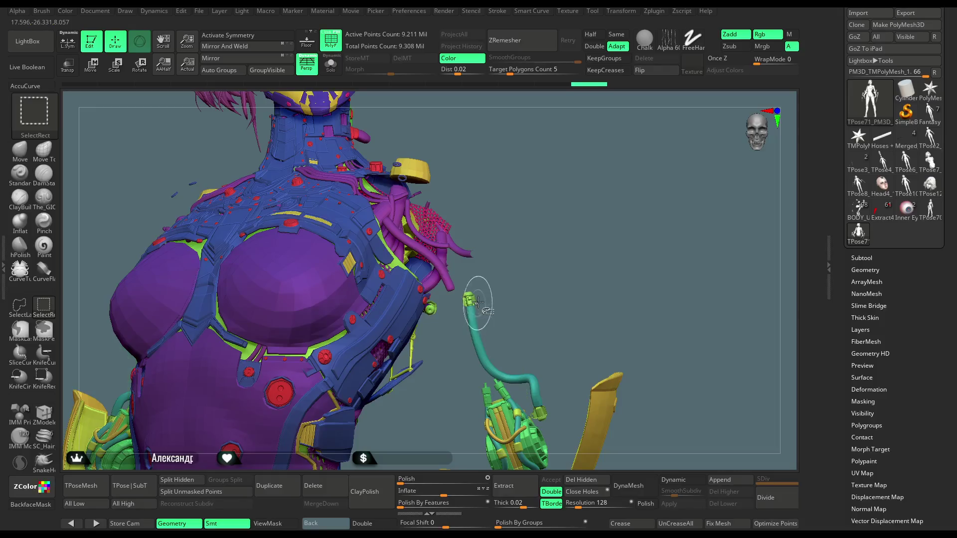
{"action": "mouse_move", "coordinate": [506, 267]}
{"action": "left_mouse_down"}
{"action": "mouse_move", "coordinate": [525, 273]}
{"action": "mouse_move", "coordinate": [525, 237]}
{"action": "left_mouse_up"}
{"action": "left_click", "coordinate": [19, 305], "text": "ctrl+shift"}
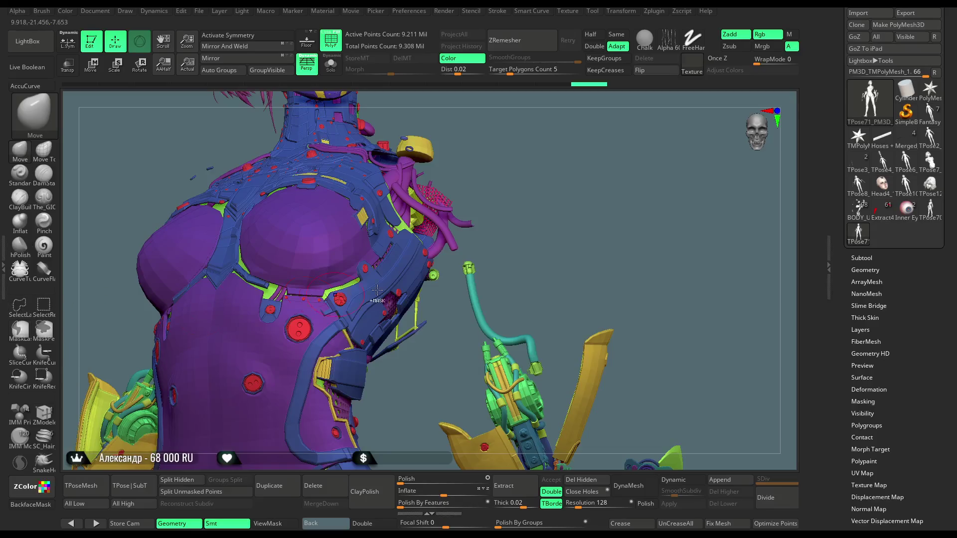
{"action": "mouse_move", "coordinate": [464, 257]}
{"action": "left_mouse_down", "text": "ctrl+shift"}
{"action": "mouse_move", "coordinate": [429, 429]}
{"action": "mouse_move", "coordinate": [673, 409]}
{"action": "mouse_move", "coordinate": [640, 295]}
{"action": "mouse_move", "coordinate": [621, 306]}
{"action": "mouse_move", "coordinate": [607, 231]}
{"action": "mouse_move", "coordinate": [617, 208]}
{"action": "mouse_move", "coordinate": [529, 229]}
{"action": "left_mouse_up", "text": "ctrl+shift"}
- Hide the blade weapon and the arm parts on both sides of the figure
{"action": "left_click", "coordinate": [44, 305]}
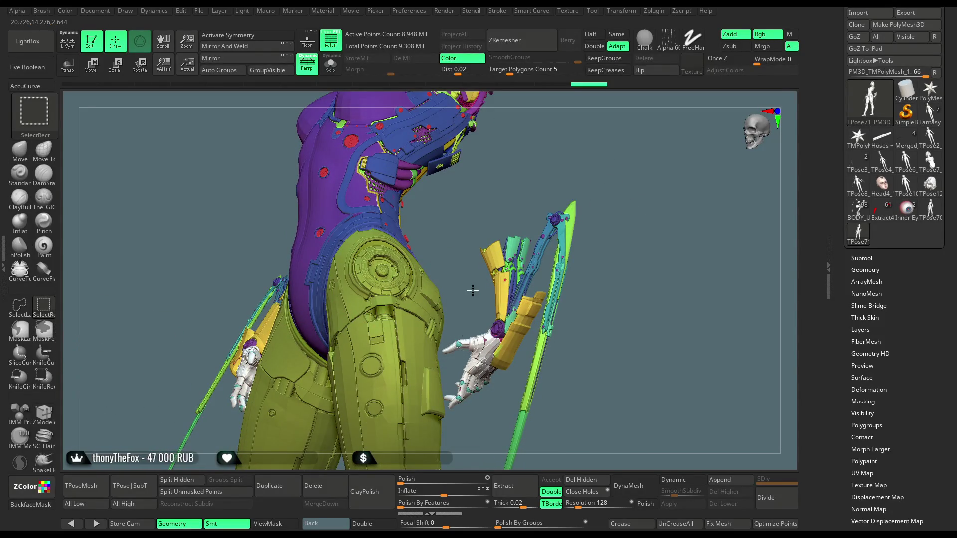
{"action": "left_click", "coordinate": [468, 345], "text": "alt"}
{"action": "left_click", "coordinate": [477, 351], "text": "alt"}
{"action": "mouse_move", "coordinate": [573, 239]}
{"action": "left_mouse_down"}
{"action": "mouse_move", "coordinate": [626, 207]}
{"action": "mouse_move", "coordinate": [626, 197]}
{"action": "mouse_move", "coordinate": [636, 214]}
{"action": "mouse_move", "coordinate": [633, 197]}
{"action": "mouse_move", "coordinate": [598, 204]}
{"action": "left_mouse_up"}
{"action": "mouse_move", "coordinate": [558, 170]}
{"action": "left_mouse_down", "text": "ctrl+shift"}
{"action": "mouse_move", "coordinate": [491, 182]}
{"action": "mouse_move", "coordinate": [470, 232]}
{"action": "left_mouse_up", "text": "ctrl+shift"}
{"action": "mouse_move", "coordinate": [474, 297]}
{"action": "left_mouse_down", "text": "ctrl+alt+shift"}
{"action": "mouse_move", "coordinate": [480, 336]}
{"action": "mouse_move", "coordinate": [539, 414]}
{"action": "mouse_move", "coordinate": [611, 309]}
{"action": "mouse_move", "coordinate": [570, 197]}
{"action": "mouse_move", "coordinate": [548, 199]}
{"action": "mouse_move", "coordinate": [577, 188]}
{"action": "mouse_move", "coordinate": [578, 215]}
{"action": "mouse_move", "coordinate": [549, 207]}
{"action": "left_mouse_up", "text": "ctrl+alt+shift"}
{"action": "key", "text": "ctrl+shift"}
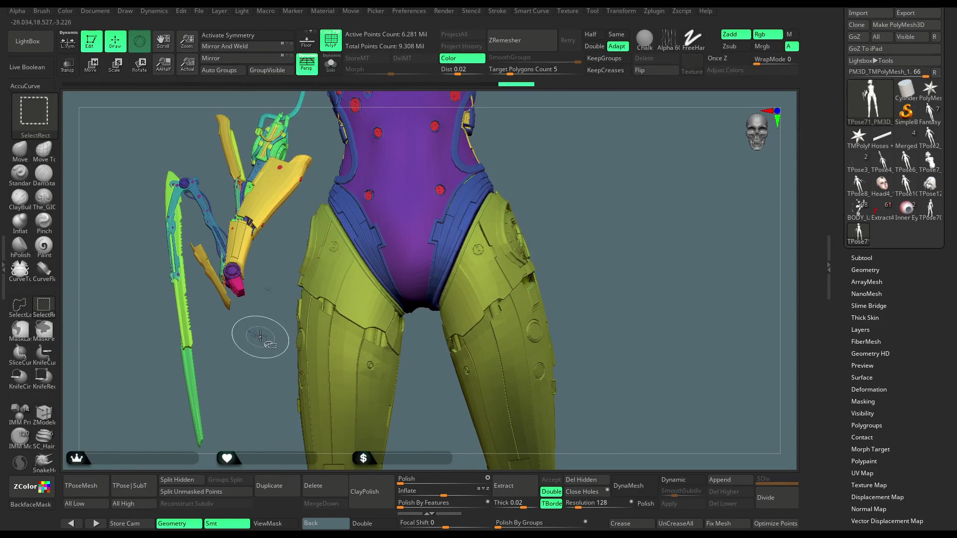
{"action": "mouse_move", "coordinate": [305, 116]}
{"action": "left_mouse_down", "text": "alt"}
{"action": "mouse_move", "coordinate": [305, 260]}
{"action": "mouse_move", "coordinate": [310, 253]}
{"action": "left_mouse_up", "text": "alt"}
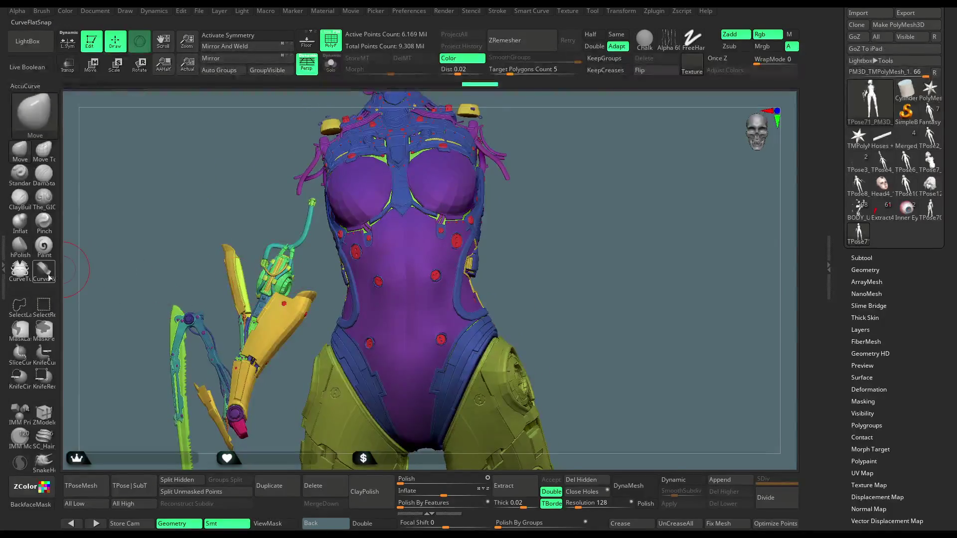
{"action": "mouse_move", "coordinate": [284, 280]}
{"action": "left_mouse_down", "text": "alt"}
{"action": "mouse_move", "coordinate": [283, 242]}
{"action": "mouse_move", "coordinate": [317, 245]}
{"action": "mouse_move", "coordinate": [326, 222]}
{"action": "mouse_move", "coordinate": [313, 192]}
{"action": "mouse_move", "coordinate": [306, 212]}
{"action": "mouse_move", "coordinate": [204, 237]}
{"action": "mouse_move", "coordinate": [259, 404]}
{"action": "mouse_move", "coordinate": [316, 379]}
{"action": "mouse_move", "coordinate": [327, 318]}
{"action": "left_mouse_up", "text": "alt"}
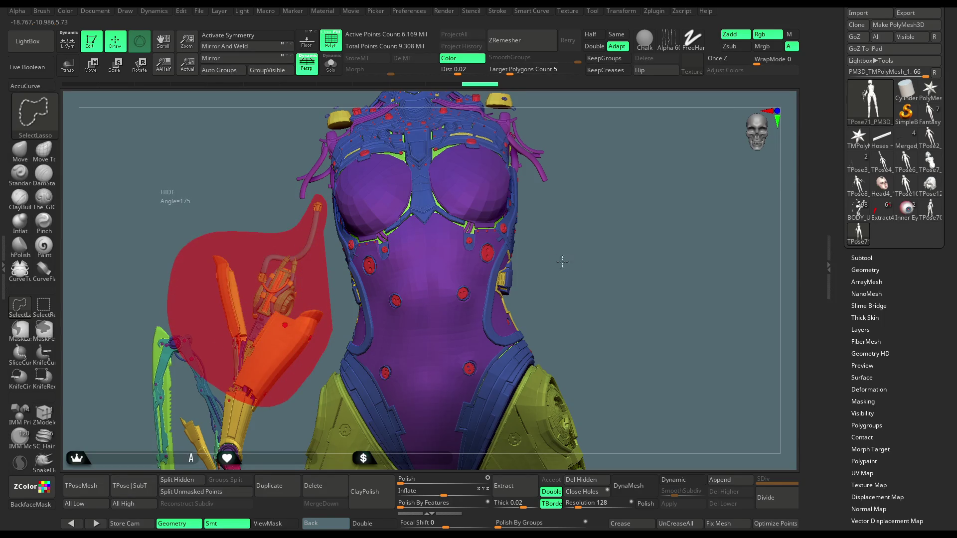
{"action": "mouse_move", "coordinate": [573, 261]}
{"action": "left_mouse_down", "text": "alt"}
{"action": "mouse_move", "coordinate": [596, 171]}
{"action": "mouse_move", "coordinate": [350, 297]}
{"action": "left_mouse_up", "text": "alt"}
{"action": "mouse_move", "coordinate": [283, 240]}
{"action": "left_mouse_down", "text": "ctrl+alt+shift"}
{"action": "mouse_move", "coordinate": [257, 459]}
{"action": "mouse_move", "coordinate": [130, 235]}
{"action": "mouse_move", "coordinate": [273, 204]}
{"action": "left_mouse_up", "text": "ctrl+alt+shift"}
{"action": "left_click_drag", "start_coordinate": [551, 139], "coordinate": [513, 316], "text": "alt"}
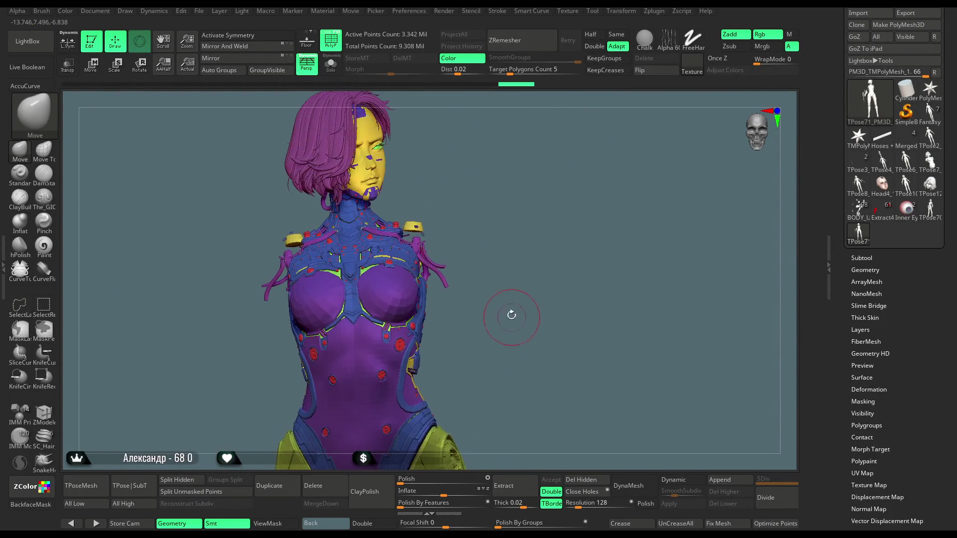
- Isolate the arms, hide the thin rod between them, then mask and invert the arm mask
{"action": "key", "text": "ctrl+shift"}
{"action": "left_click", "coordinate": [542, 235], "text": "ctrl+shift"}
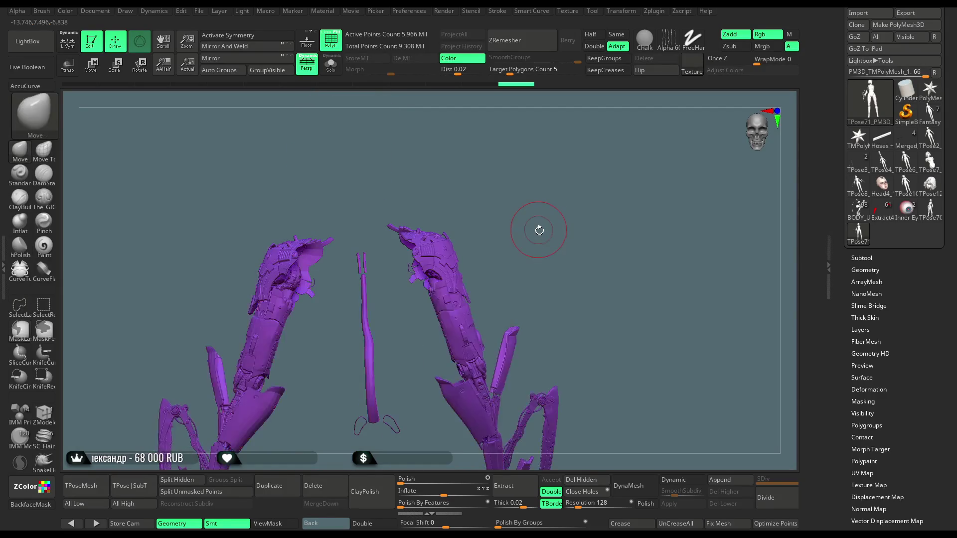
{"action": "left_click_drag", "start_coordinate": [543, 238], "coordinate": [533, 213]}
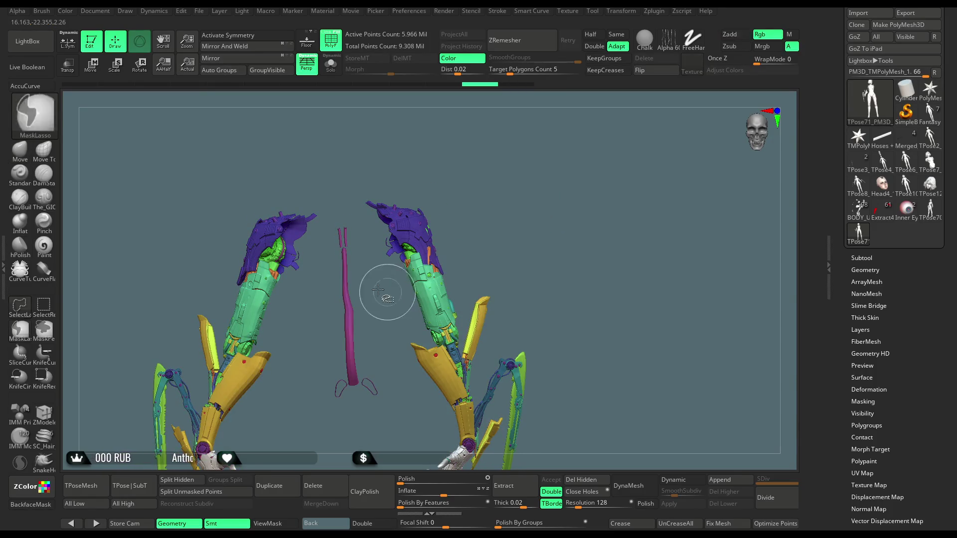
{"action": "mouse_move", "coordinate": [352, 218]}
{"action": "left_mouse_down", "text": "ctrl+shift"}
{"action": "mouse_move", "coordinate": [393, 408]}
{"action": "mouse_move", "coordinate": [341, 201]}
{"action": "left_mouse_up", "text": "ctrl+shift"}
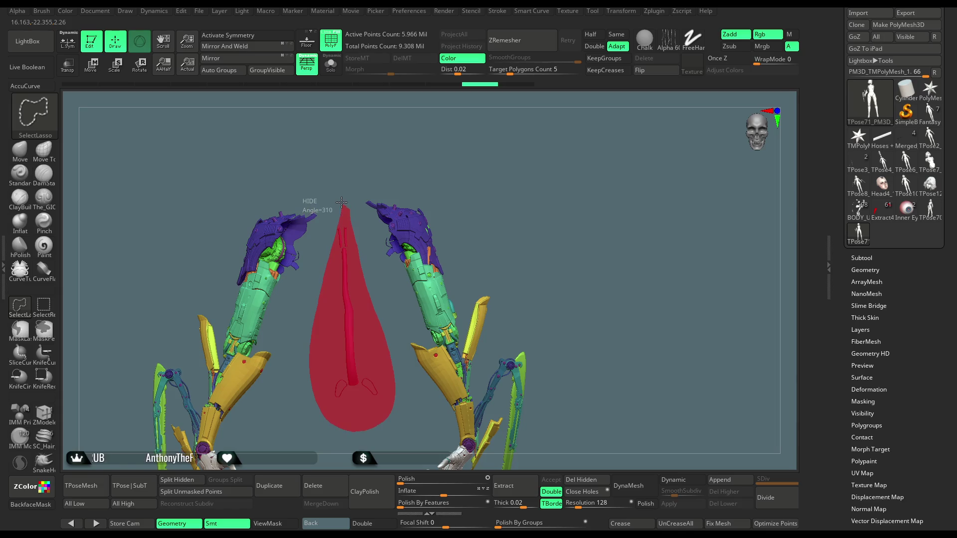
{"action": "mouse_move", "coordinate": [505, 225]}
{"action": "left_mouse_down", "text": "ctrl+shift"}
{"action": "mouse_move", "coordinate": [496, 224]}
{"action": "mouse_move", "coordinate": [513, 246]}
{"action": "mouse_move", "coordinate": [533, 201]}
{"action": "mouse_move", "coordinate": [523, 314]}
{"action": "left_mouse_up", "text": "ctrl+shift"}
{"action": "left_click", "coordinate": [504, 226], "text": "ctrl+shift"}
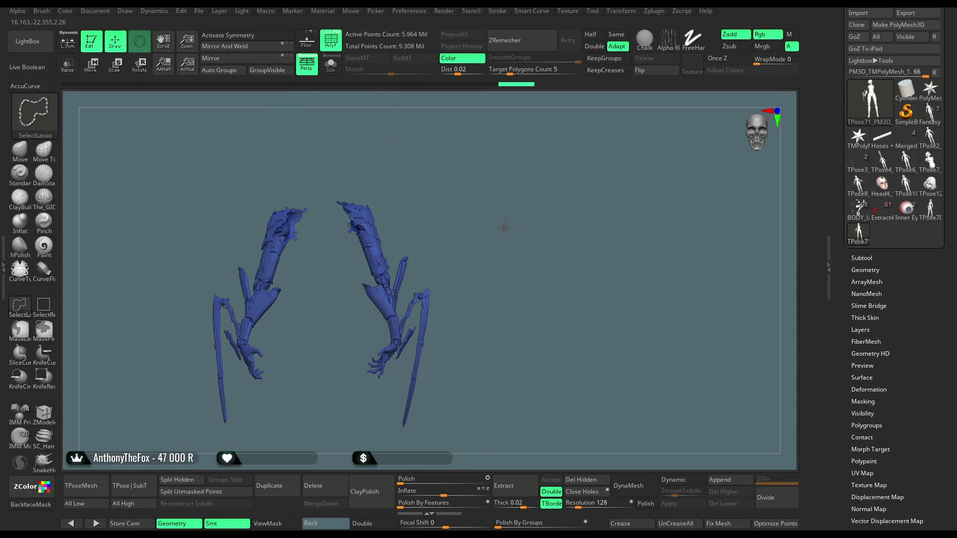
{"action": "key", "text": "ctrl+z"}
{"action": "key", "text": "ctrl+z"}
{"action": "key", "text": "ctrl+z"}
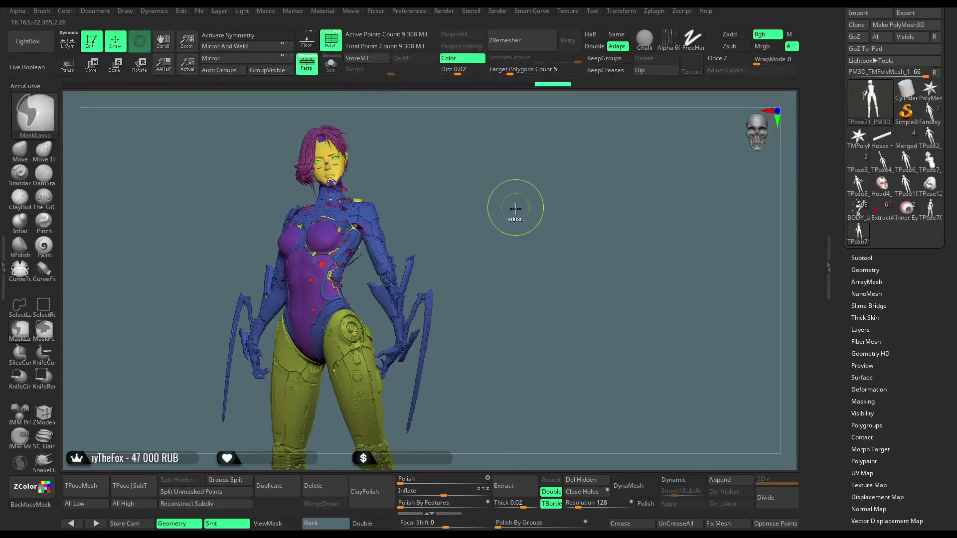
{"action": "left_click", "coordinate": [515, 210], "text": "ctrl"}
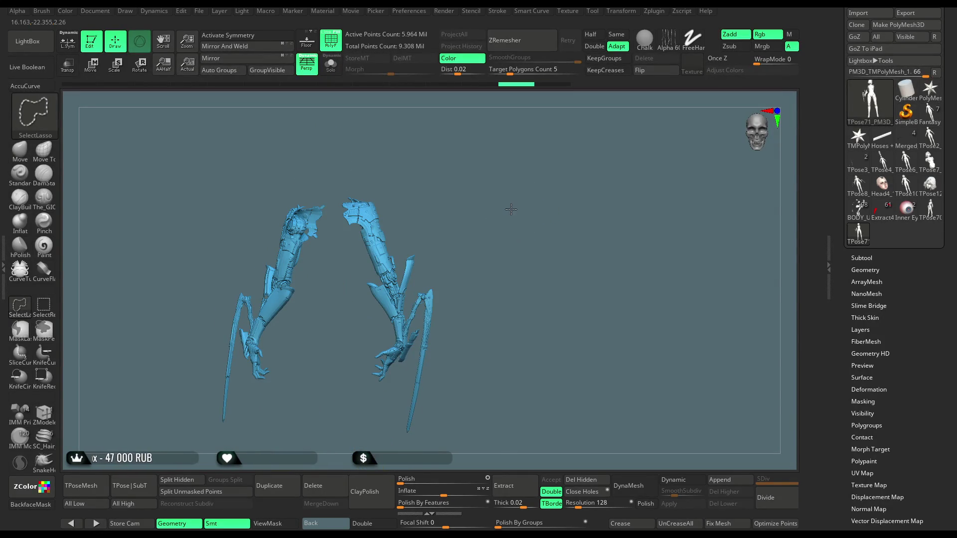
{"action": "left_click", "coordinate": [514, 206], "text": "ctrl+shift"}
{"action": "mouse_move", "coordinate": [513, 205]}
{"action": "left_mouse_down"}
{"action": "mouse_move", "coordinate": [463, 223]}
{"action": "mouse_move", "coordinate": [512, 219]}
{"action": "mouse_move", "coordinate": [498, 205]}
{"action": "mouse_move", "coordinate": [485, 214]}
{"action": "mouse_move", "coordinate": [489, 205]}
{"action": "mouse_move", "coordinate": [494, 229]}
{"action": "mouse_move", "coordinate": [495, 177]}
{"action": "left_mouse_up"}
- Hide the olive legs and the arms to leave only torso and head, with polygroup colours off
{"action": "key", "text": "ctrl+shift"}
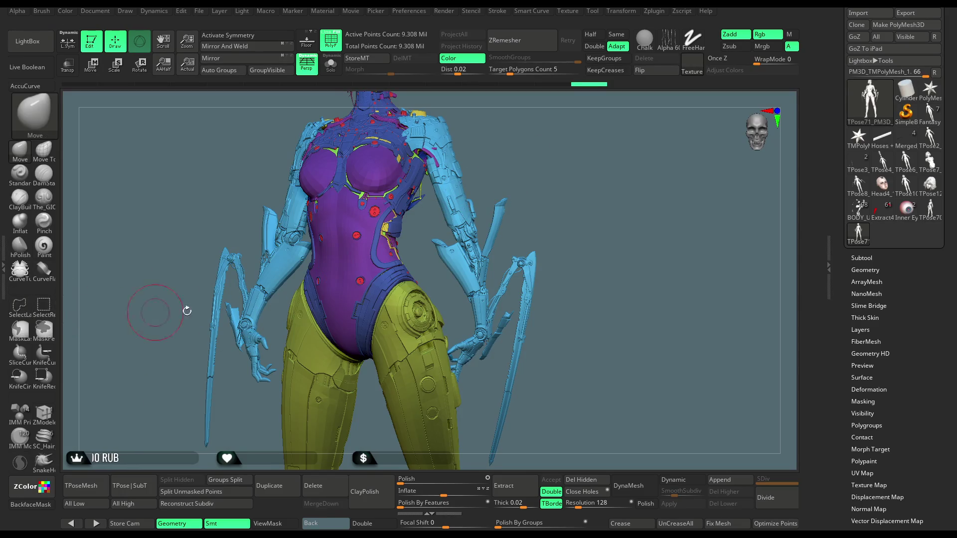
{"action": "left_click", "coordinate": [416, 344], "text": "ctrl+shift"}
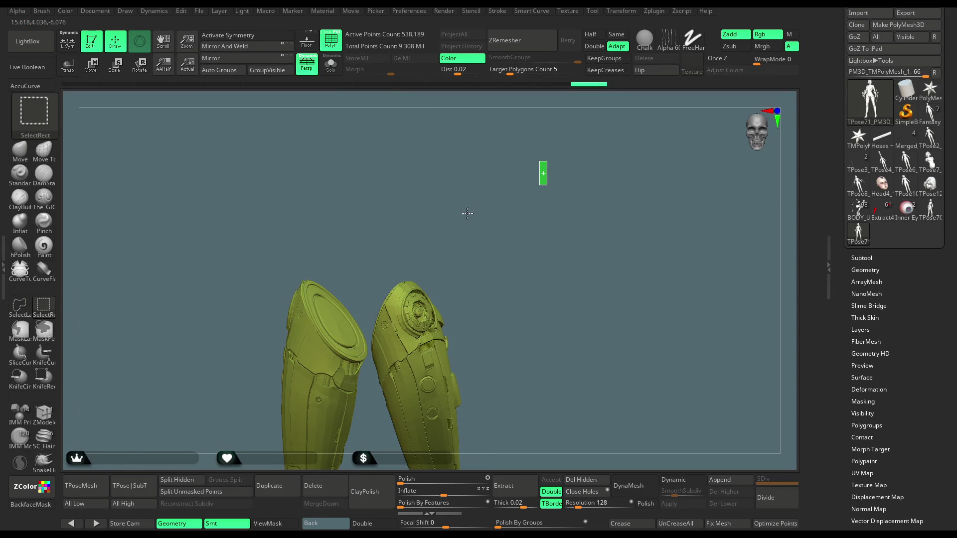
{"action": "left_click_drag", "start_coordinate": [468, 213], "coordinate": [464, 208], "text": "ctrl+shift"}
{"action": "left_click", "coordinate": [464, 209], "text": "ctrl+shift"}
{"action": "key", "text": "f"}
{"action": "left_click", "coordinate": [513, 207], "text": "ctrl+shift"}
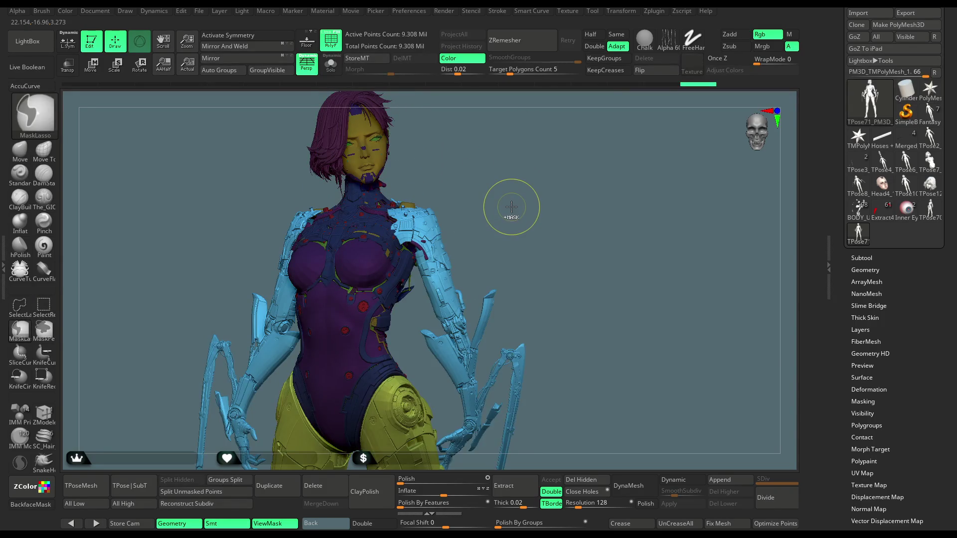
{"action": "key", "text": "ctrl+z"}
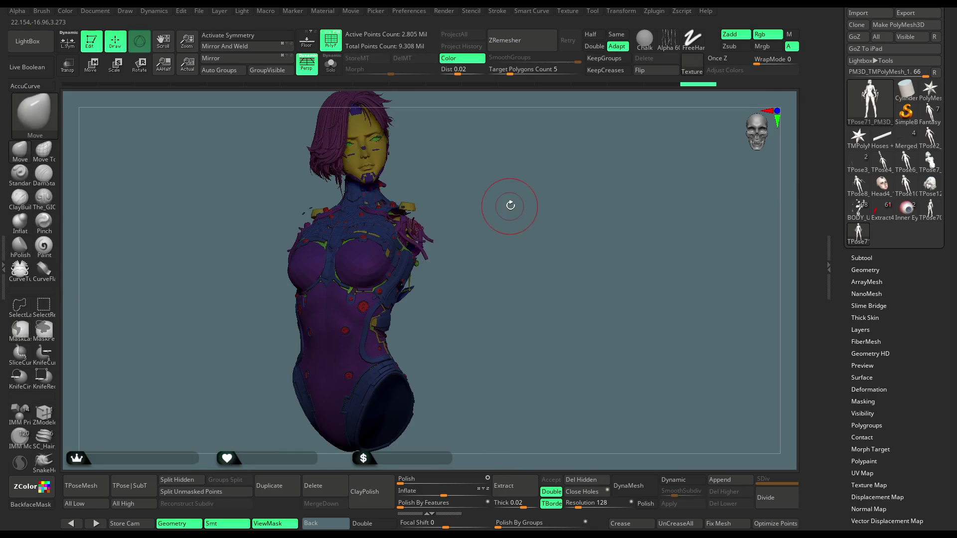
{"action": "key", "text": "shift+f"}
{"action": "left_click", "coordinate": [504, 199], "text": "ctrl+shift"}
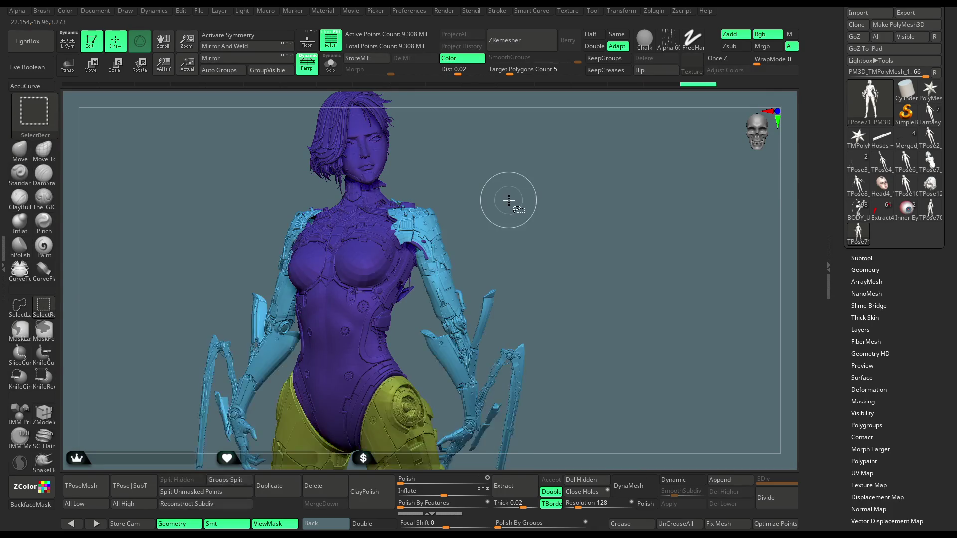
{"action": "left_click_drag", "start_coordinate": [510, 201], "coordinate": [511, 193]}
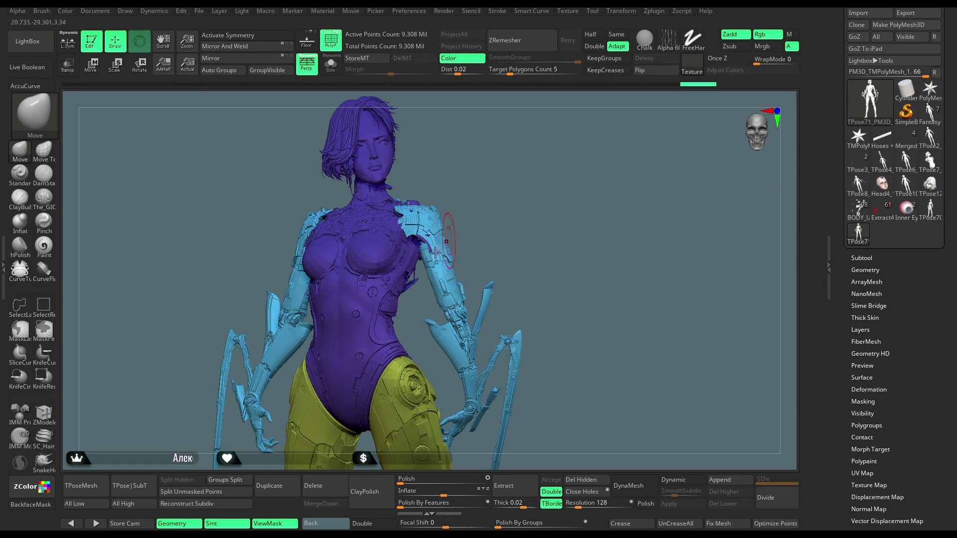
- Mask the purple torso polygroup, show all parts, and invert the mask so the torso is free
{"action": "left_click", "coordinate": [375, 261], "text": "ctrl+shift"}
{"action": "left_click", "coordinate": [501, 182], "text": "ctrl"}
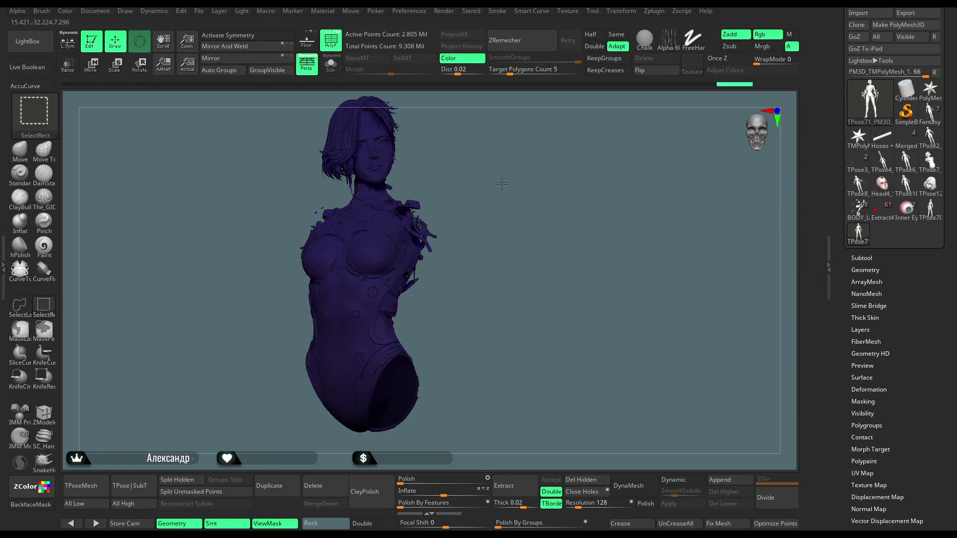
{"action": "left_click", "coordinate": [500, 184], "text": "ctrl+shift"}
{"action": "left_click", "coordinate": [499, 185], "text": "ctrl"}
{"action": "mouse_move", "coordinate": [499, 180]}
{"action": "left_mouse_down"}
{"action": "mouse_move", "coordinate": [496, 197]}
{"action": "mouse_move", "coordinate": [489, 188]}
{"action": "left_mouse_up"}
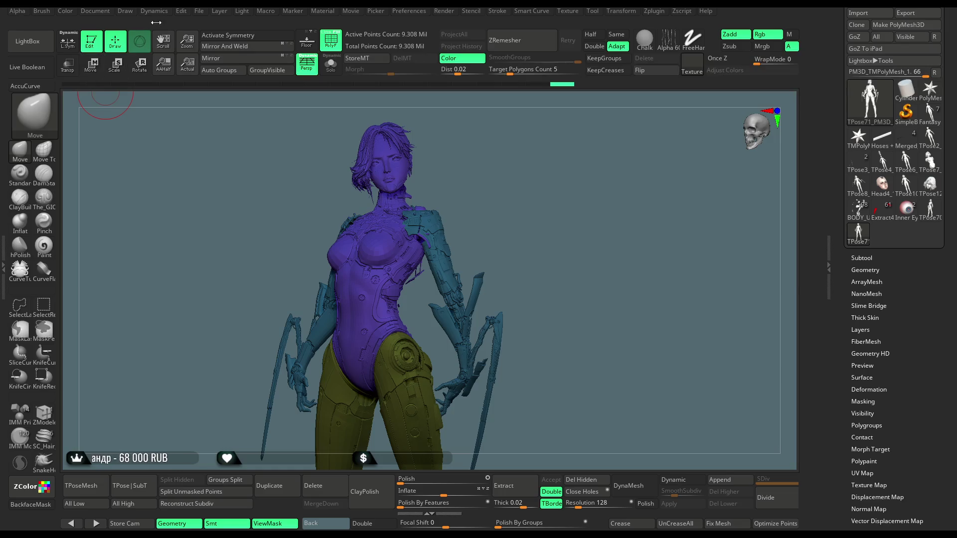
{"action": "left_click", "coordinate": [198, 11]}
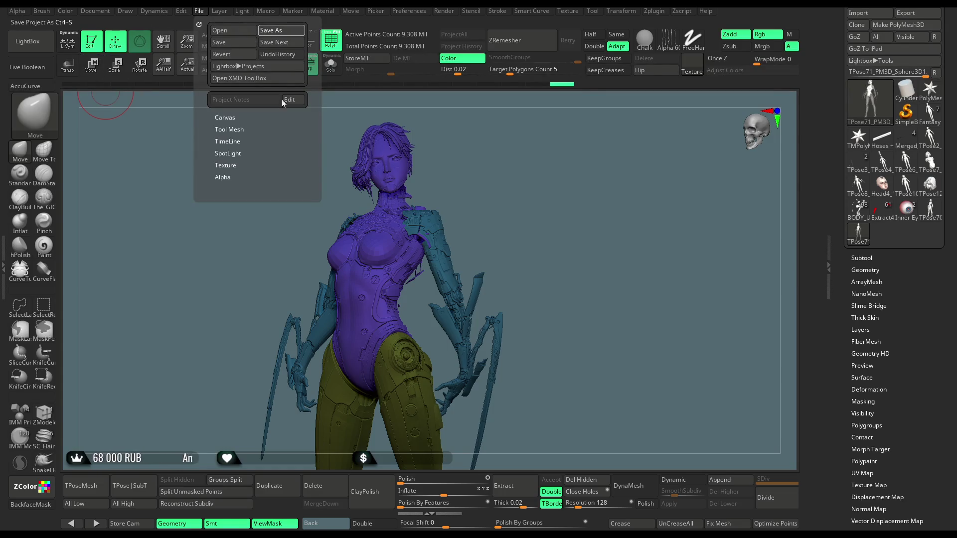
- Save the polygrouped TPose project with Ctrl+S
{"action": "key", "text": "ctrl+s"}
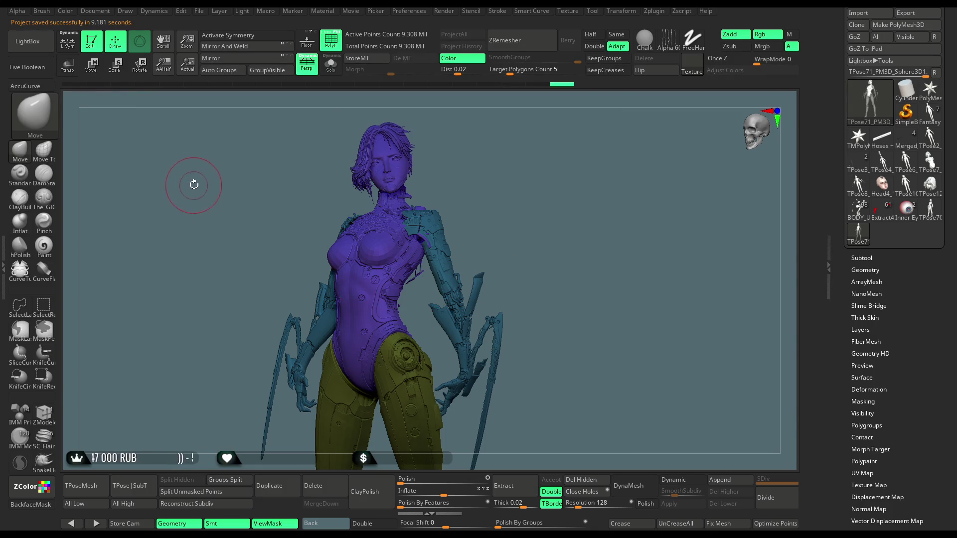
{"action": "left_click", "coordinate": [91, 65]}
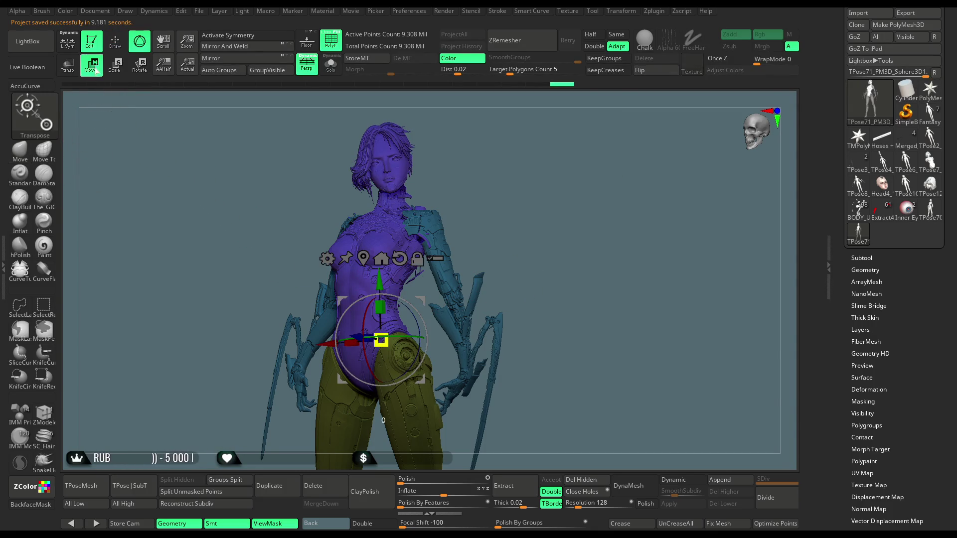
- Face the figure head-on, position the gizmo on the torso, and add a deformer cage
{"action": "mouse_move", "coordinate": [446, 187]}
{"action": "left_mouse_down"}
{"action": "mouse_move", "coordinate": [516, 169]}
{"action": "mouse_move", "coordinate": [504, 180]}
{"action": "left_mouse_up"}
{"action": "left_click_drag", "start_coordinate": [421, 332], "coordinate": [400, 292]}
{"action": "scroll", "coordinate": [401, 292], "scroll_direction": "up", "scroll_amount": 5}
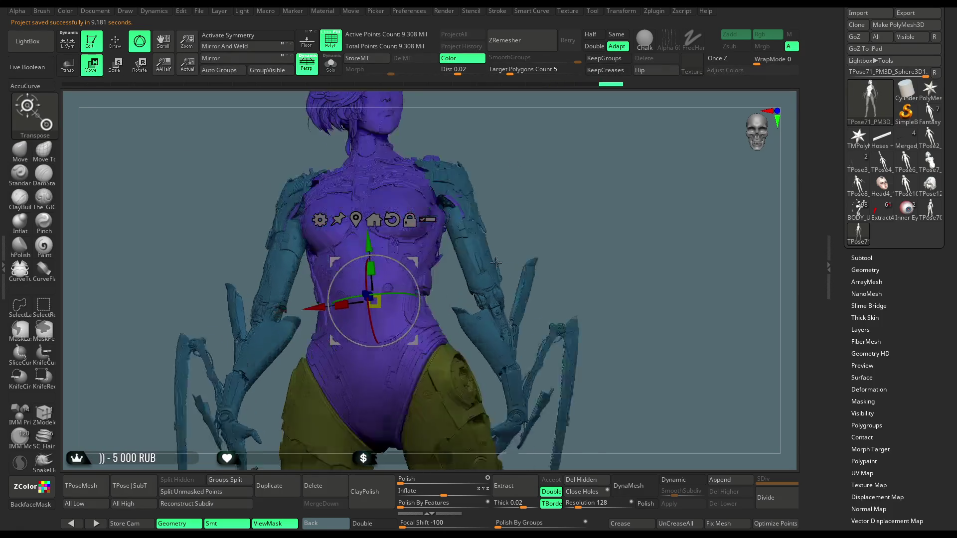
{"action": "left_click_drag", "start_coordinate": [366, 260], "coordinate": [365, 253], "text": "alt"}
{"action": "left_click", "coordinate": [318, 212]}
{"action": "left_click", "coordinate": [444, 241]}
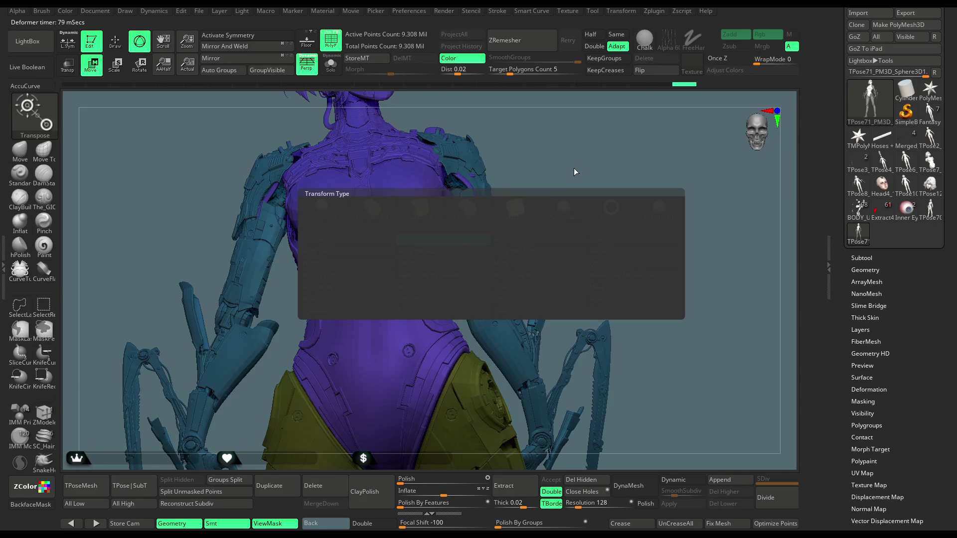
{"action": "scroll", "coordinate": [573, 169], "scroll_direction": "down", "scroll_amount": 2}
{"action": "scroll", "coordinate": [558, 167], "scroll_direction": "down", "scroll_amount": 3}
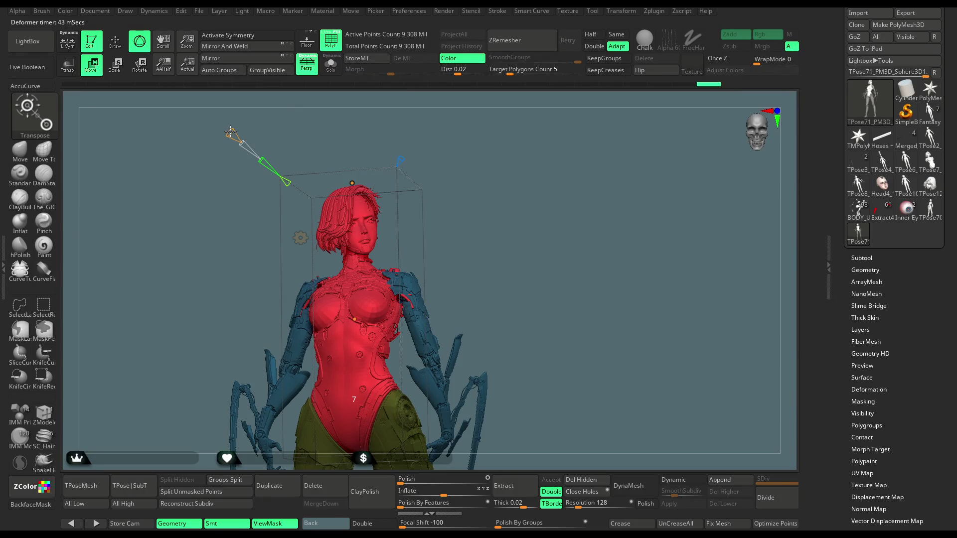
{"action": "scroll", "coordinate": [528, 208], "scroll_direction": "up", "scroll_amount": 3}
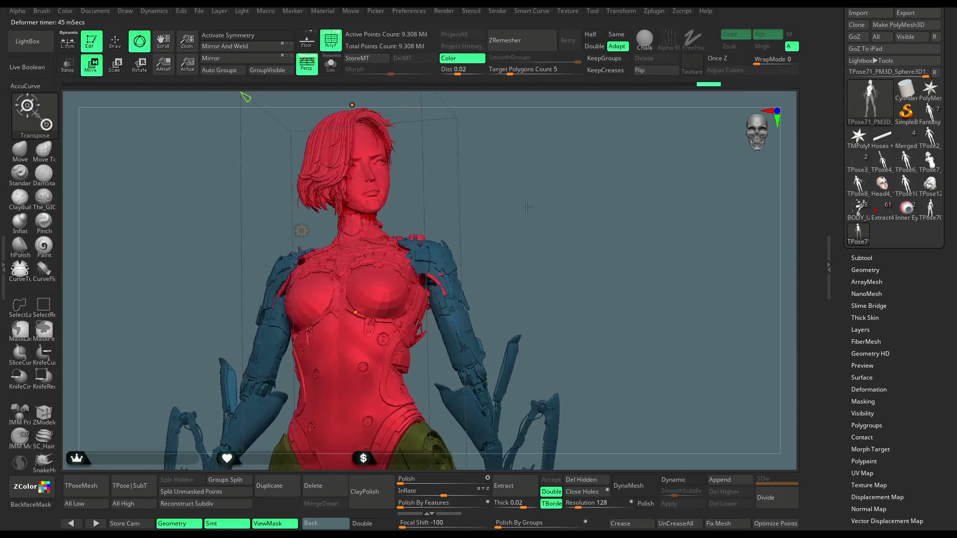
- Test scaling the chest and ribbing the torso into rings with the deformer, undoing the scale
{"action": "left_click_drag", "start_coordinate": [528, 208], "coordinate": [449, 324]}
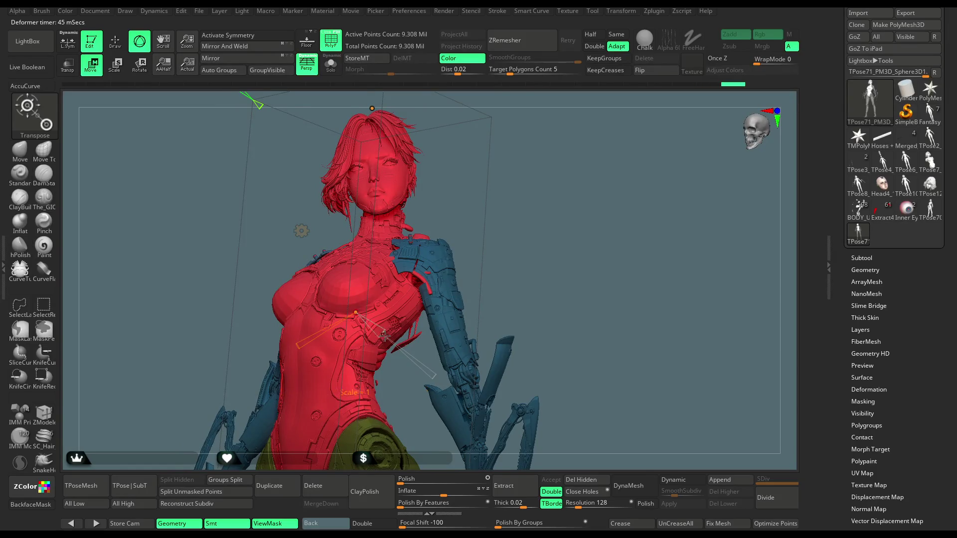
{"action": "left_click_drag", "start_coordinate": [384, 331], "coordinate": [385, 336]}
{"action": "key", "text": "ctrl+z"}
{"action": "left_click_drag", "start_coordinate": [418, 361], "coordinate": [465, 291]}
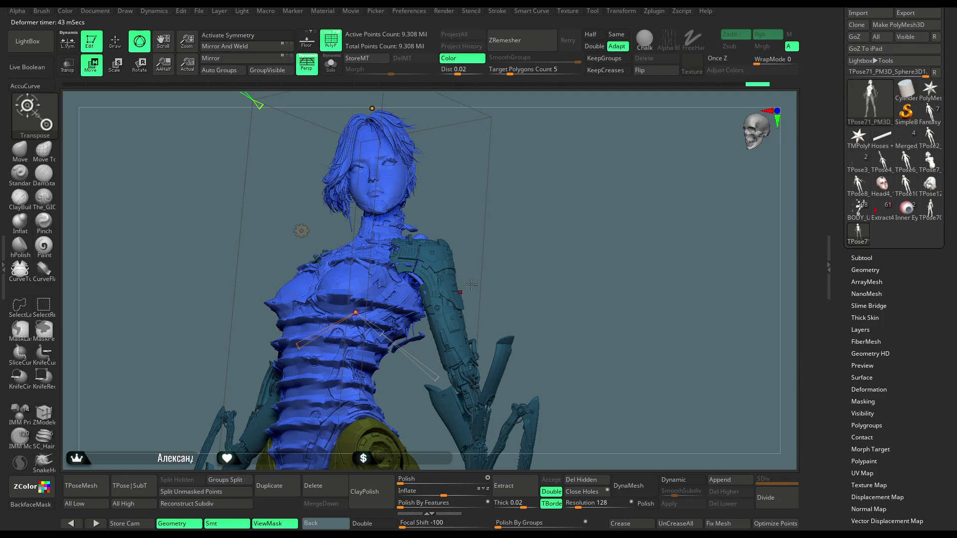
{"action": "key", "text": "ctrl+z"}
{"action": "key", "text": "ctrl+z"}
{"action": "key", "text": "ctrl+z"}
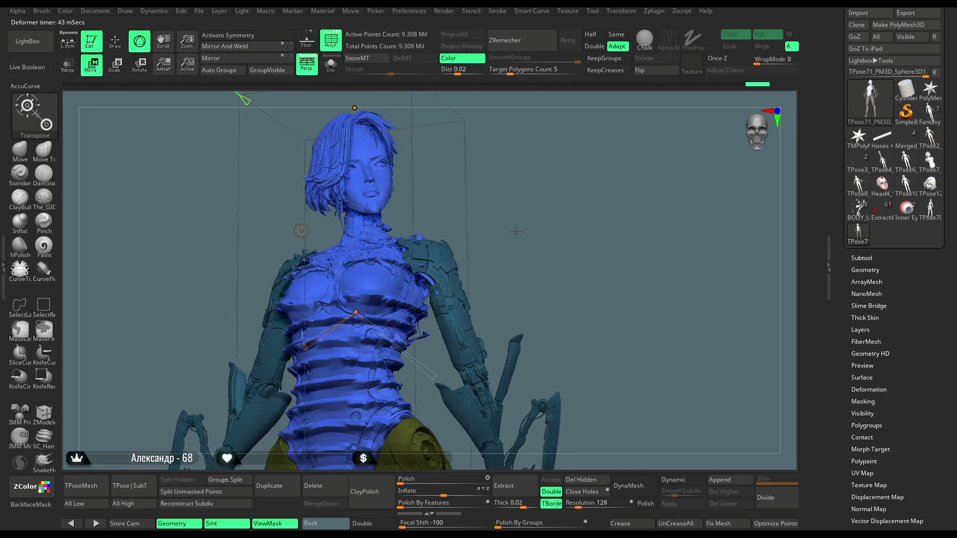
{"action": "left_click_drag", "start_coordinate": [502, 237], "coordinate": [491, 277]}
{"action": "left_click_drag", "start_coordinate": [302, 373], "coordinate": [301, 374]}
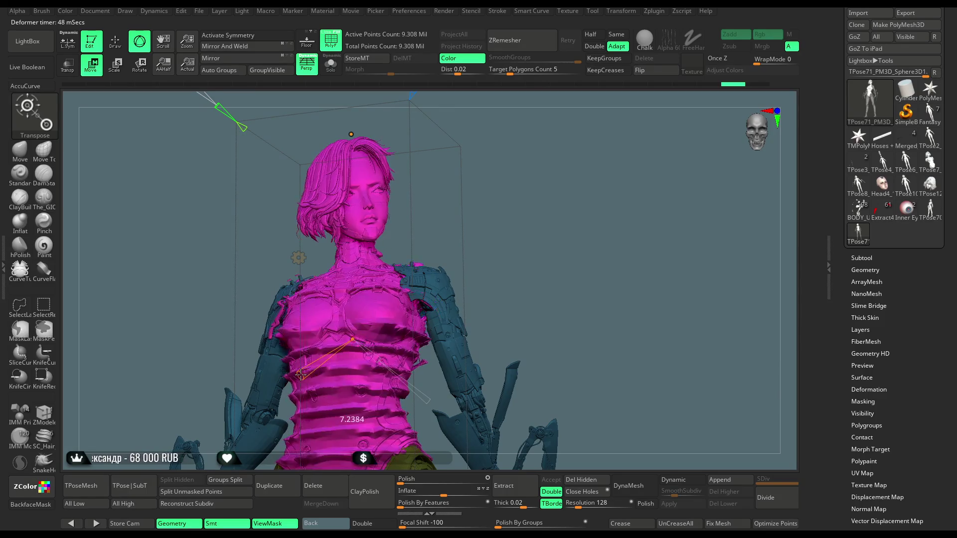
{"action": "left_click_drag", "start_coordinate": [624, 210], "coordinate": [541, 198]}
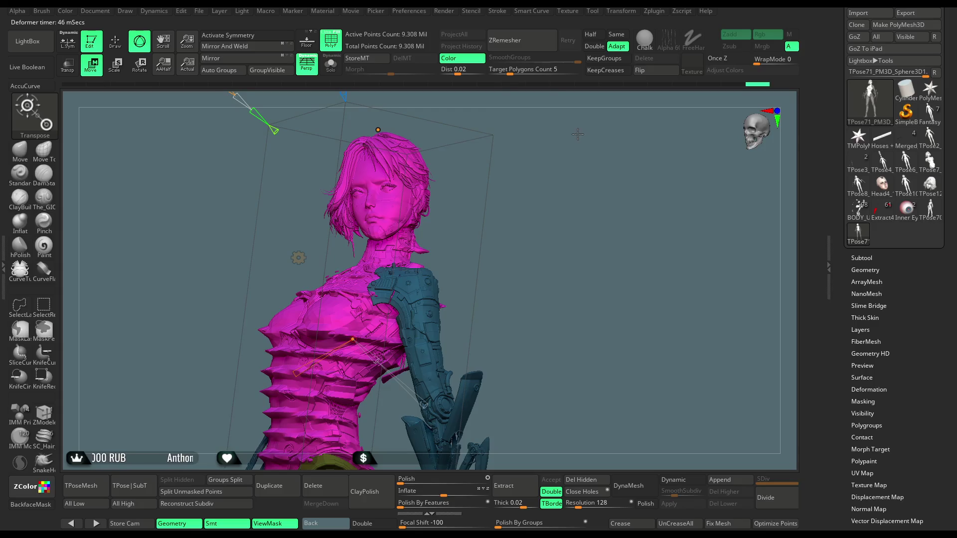
{"action": "mouse_move", "coordinate": [572, 162]}
{"action": "left_mouse_down"}
{"action": "mouse_move", "coordinate": [584, 173]}
{"action": "mouse_move", "coordinate": [548, 197]}
{"action": "mouse_move", "coordinate": [548, 219]}
{"action": "mouse_move", "coordinate": [545, 149]}
{"action": "left_mouse_up"}
- Bend the torso into horizontal waves, then undo back to the original standing pose
{"action": "key", "text": "ctrl"}
{"action": "left_click", "coordinate": [323, 348]}
{"action": "left_click_drag", "start_coordinate": [322, 348], "coordinate": [426, 275]}
{"action": "left_click_drag", "start_coordinate": [561, 180], "coordinate": [547, 196]}
{"action": "key", "text": "ctrl"}
{"action": "key", "text": "ctrl+z"}
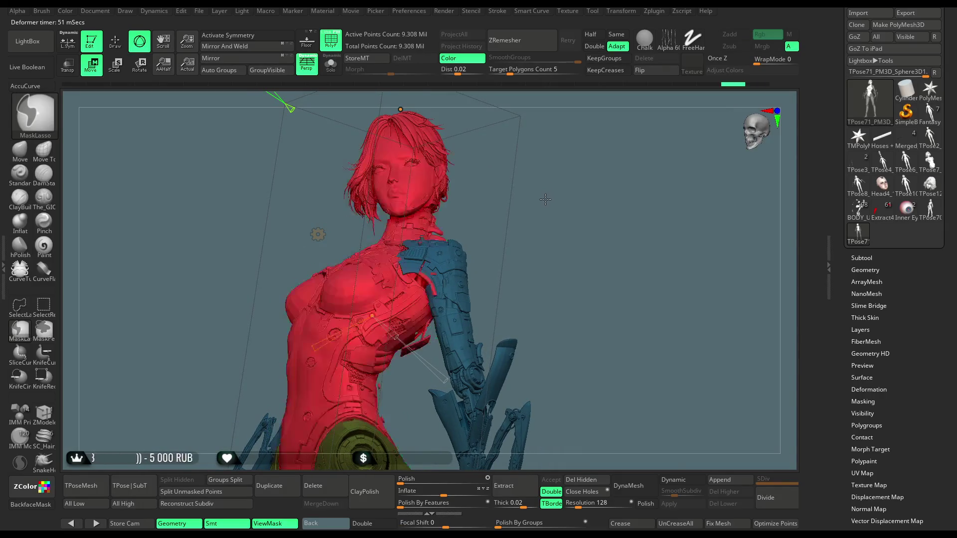
{"action": "key", "text": "ctrl+z"}
{"action": "left_click", "coordinate": [370, 316]}
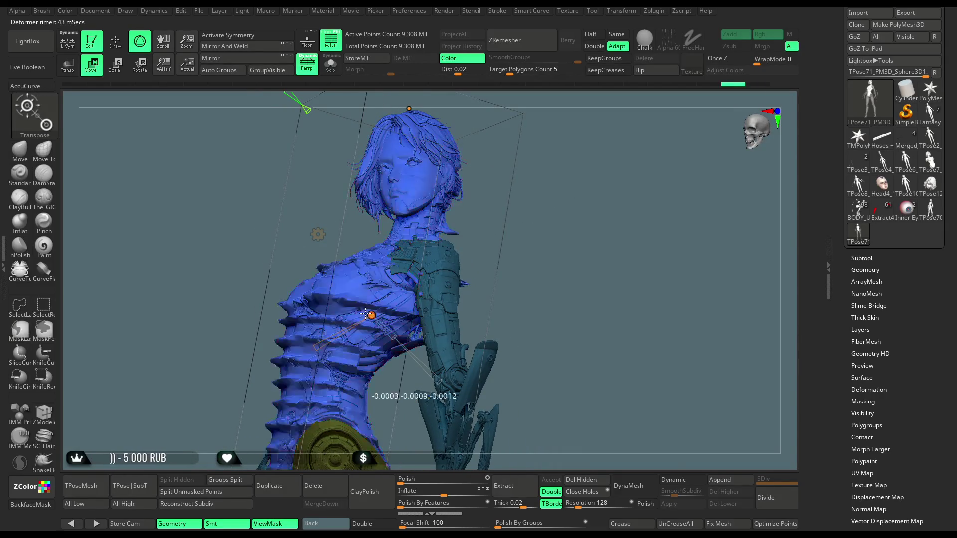
{"action": "key", "text": "ctrl+z"}
{"action": "key", "text": "ctrl+z"}
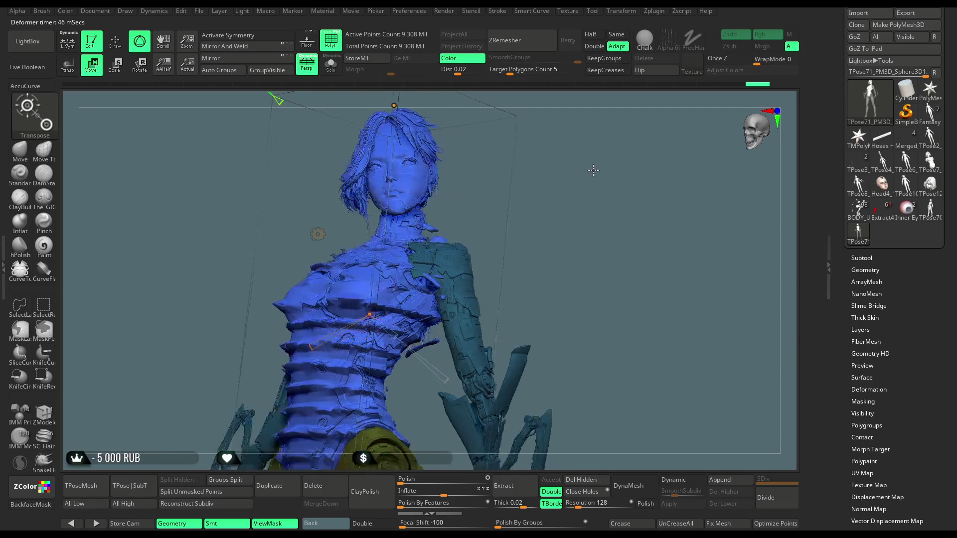
{"action": "key", "text": "ctrl+z"}
{"action": "key", "text": "ctrl+z"}
{"action": "key", "text": "ctrl+z"}
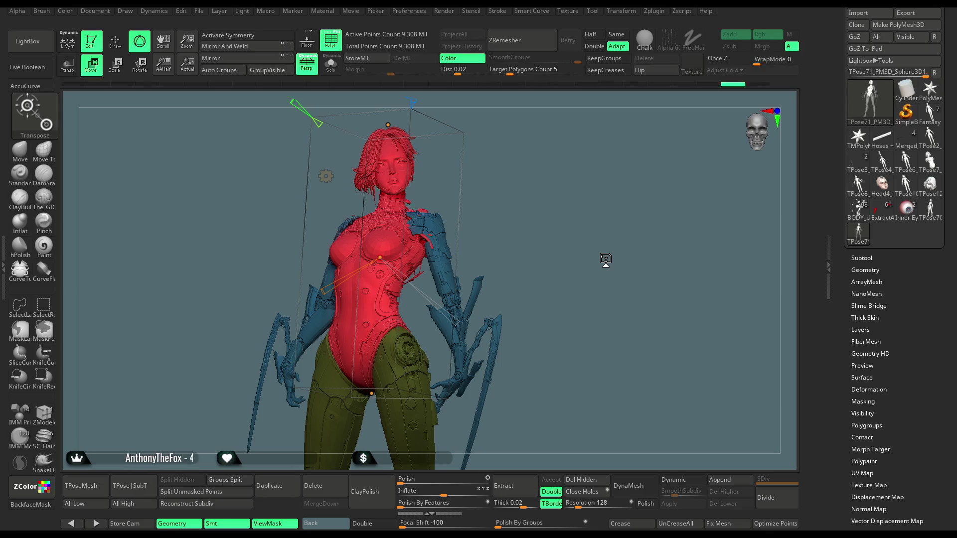
{"action": "left_click", "coordinate": [326, 177]}
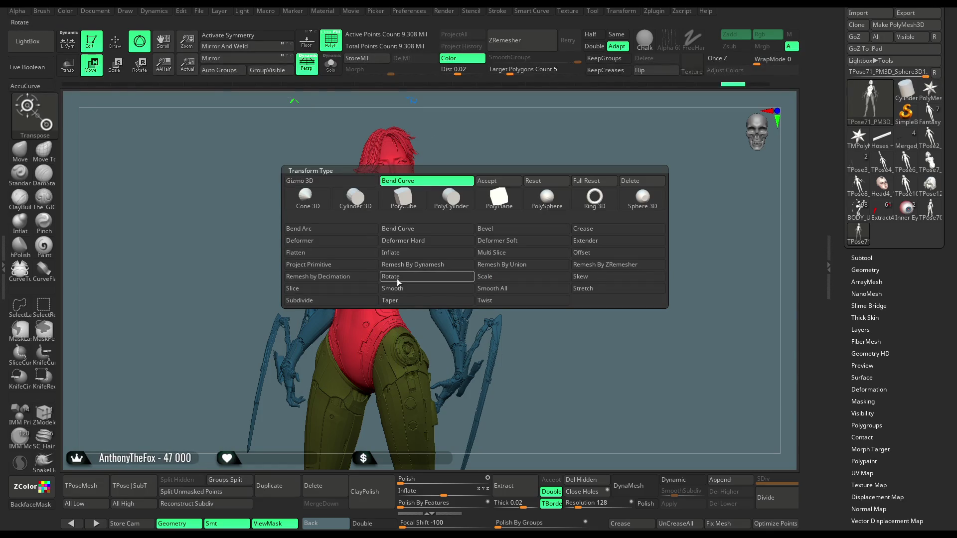
- Choose the Twist deformer, then after ZBrush restarts open LightBox on the QuickSave folder
{"action": "left_click", "coordinate": [486, 301]}
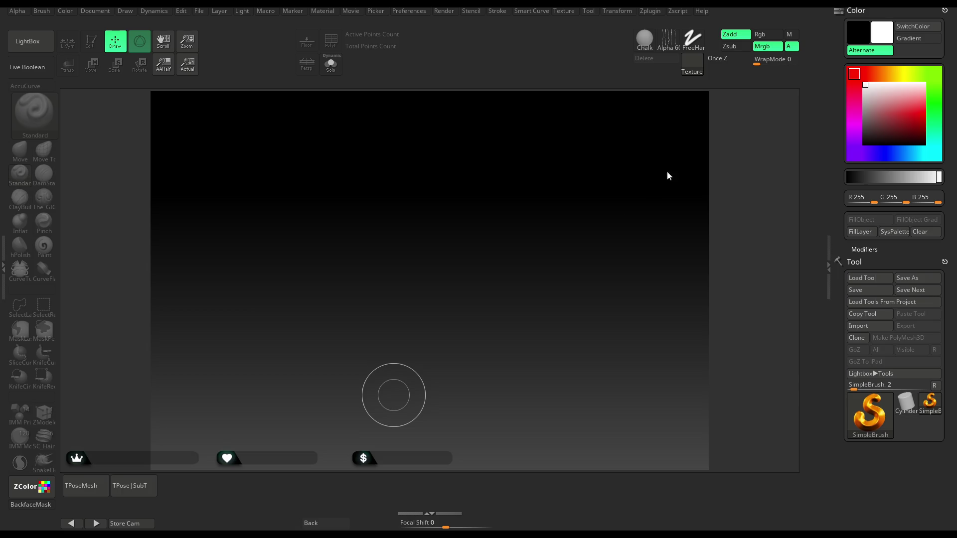
{"action": "key", "text": "comma"}
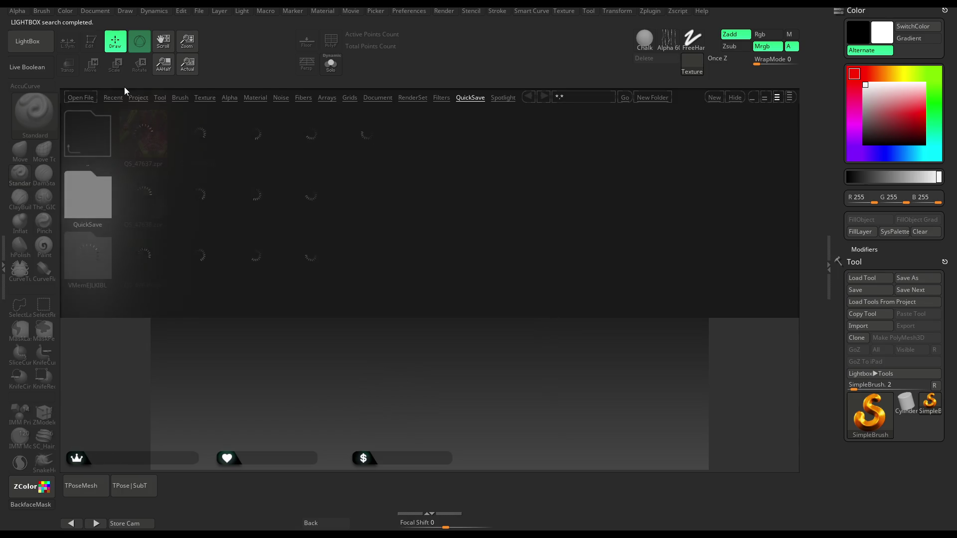
- Reload the latest QuickSave project to bring back the grey cyberpunk figure
{"action": "left_click", "coordinate": [198, 11]}
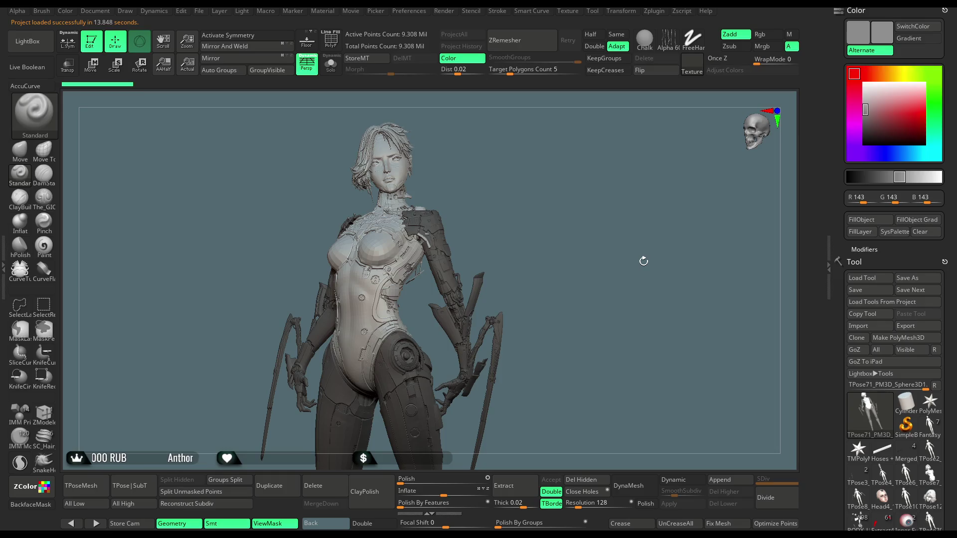
- Place the Move gizmo on the torso, zoom in, and open the Transform Type deformer list
{"action": "left_click", "coordinate": [95, 73]}
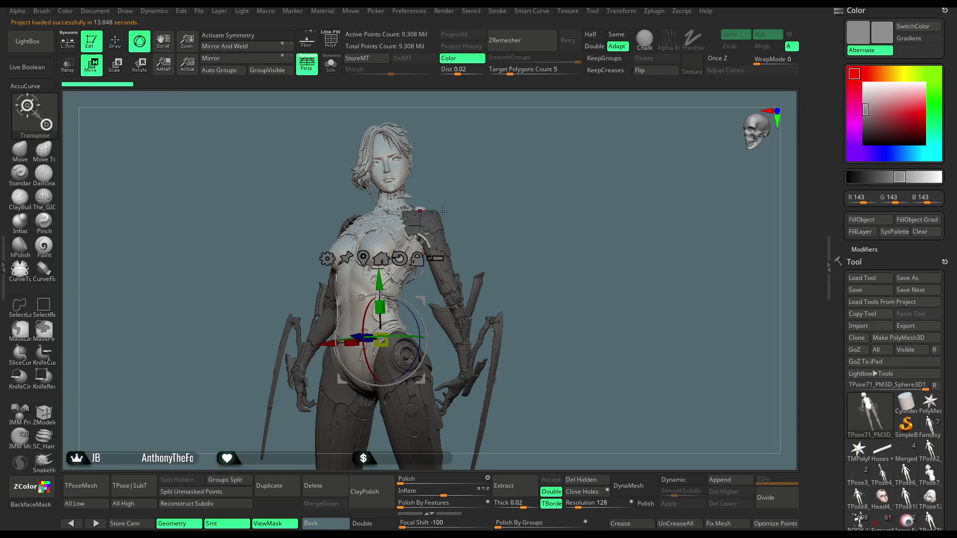
{"action": "mouse_move", "coordinate": [382, 340]}
{"action": "left_mouse_down"}
{"action": "mouse_move", "coordinate": [410, 332]}
{"action": "mouse_move", "coordinate": [412, 255]}
{"action": "left_mouse_up"}
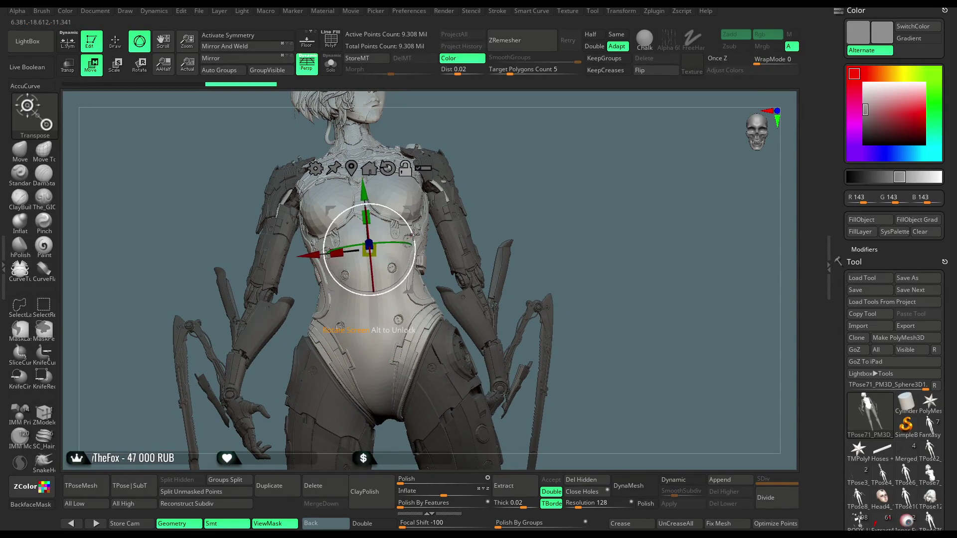
{"action": "mouse_move", "coordinate": [396, 243]}
{"action": "left_mouse_down"}
{"action": "mouse_move", "coordinate": [320, 255]}
{"action": "mouse_move", "coordinate": [371, 288]}
{"action": "mouse_move", "coordinate": [385, 240]}
{"action": "left_mouse_up"}
{"action": "left_click", "coordinate": [301, 166]}
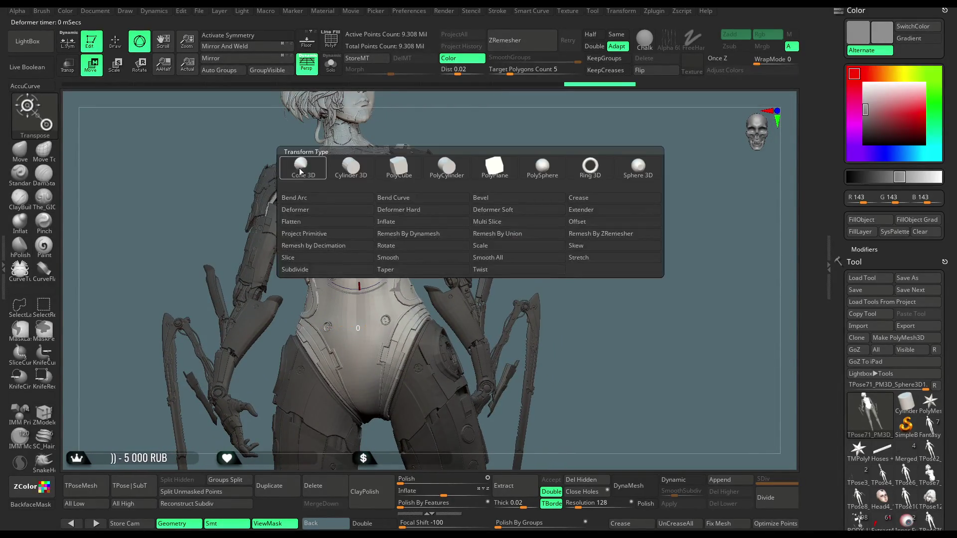
- Apply the Bend Curve deformer along the body and bend the upper body with it
{"action": "left_click", "coordinate": [416, 198]}
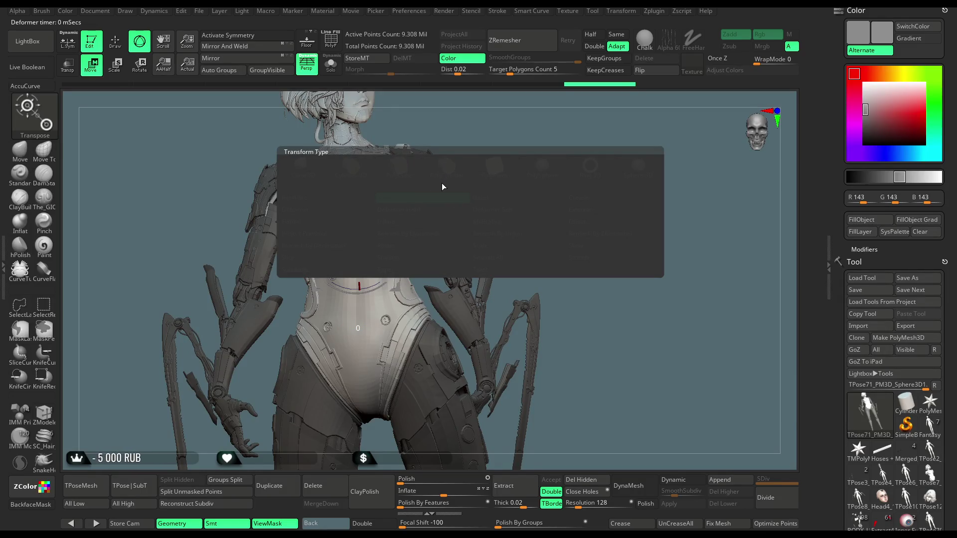
{"action": "left_click_drag", "start_coordinate": [442, 187], "coordinate": [469, 215], "text": "alt"}
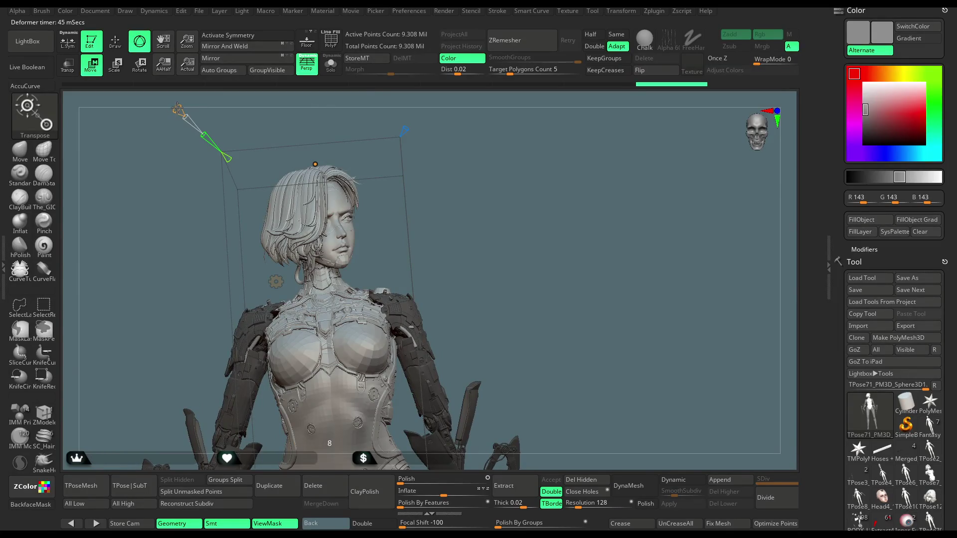
{"action": "mouse_move", "coordinate": [178, 108]}
{"action": "left_mouse_down"}
{"action": "mouse_move", "coordinate": [326, 290]}
{"action": "mouse_move", "coordinate": [279, 319]}
{"action": "left_mouse_up"}
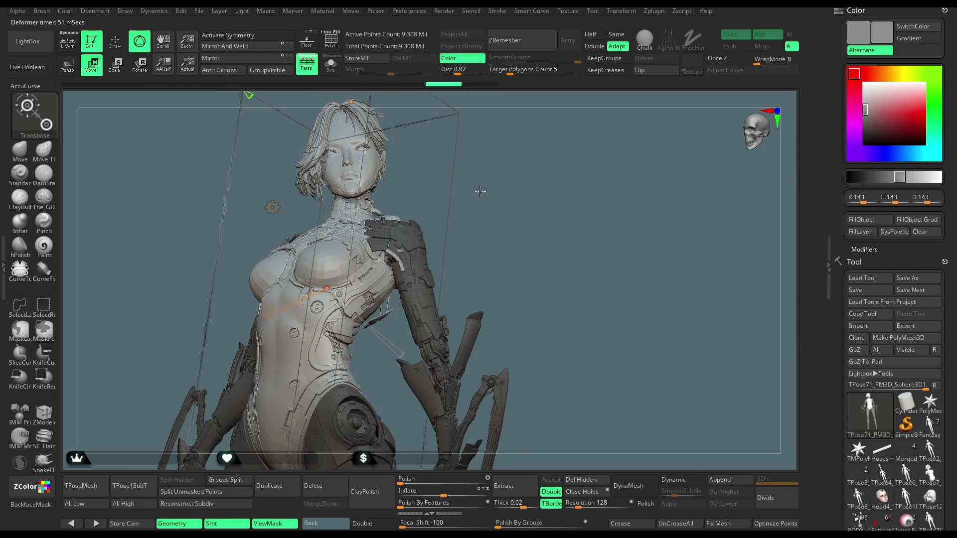
{"action": "left_click_drag", "start_coordinate": [489, 210], "coordinate": [486, 171]}
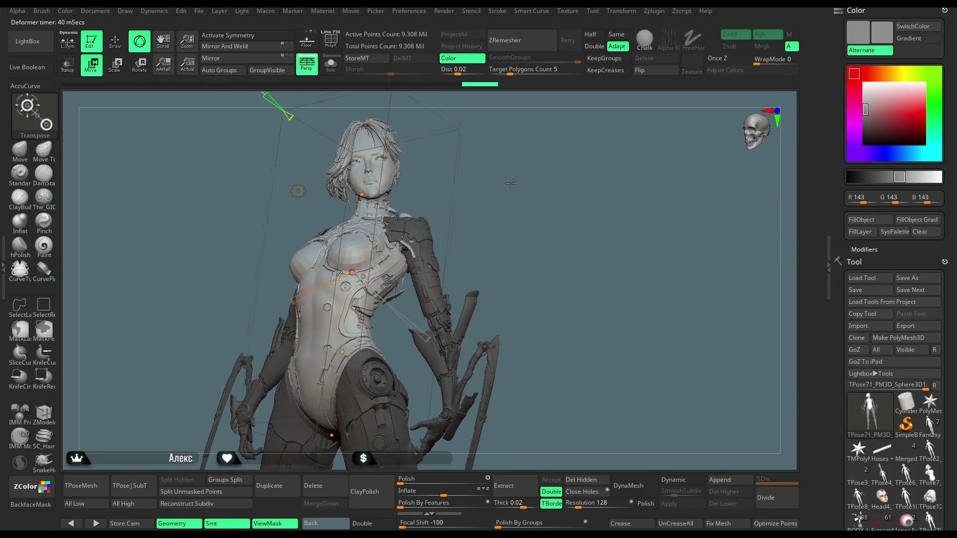
{"action": "left_click_drag", "start_coordinate": [295, 298], "coordinate": [301, 295]}
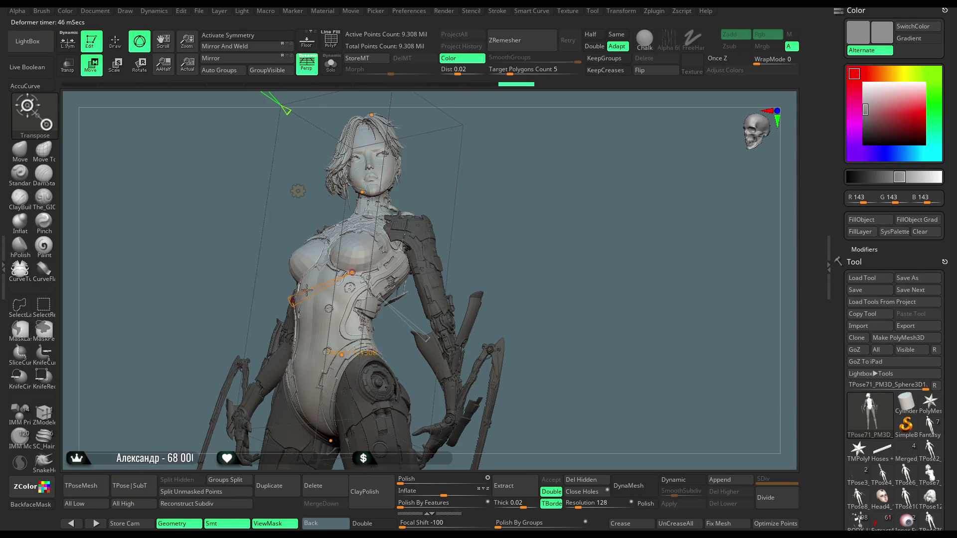
- Orbit to a side view to check the bend, then remove the Bend Curve deformer
{"action": "left_click_drag", "start_coordinate": [504, 183], "coordinate": [493, 181]}
{"action": "mouse_move", "coordinate": [510, 179]}
{"action": "left_mouse_down"}
{"action": "mouse_move", "coordinate": [658, 187]}
{"action": "mouse_move", "coordinate": [483, 200]}
{"action": "mouse_move", "coordinate": [441, 165]}
{"action": "left_mouse_up"}
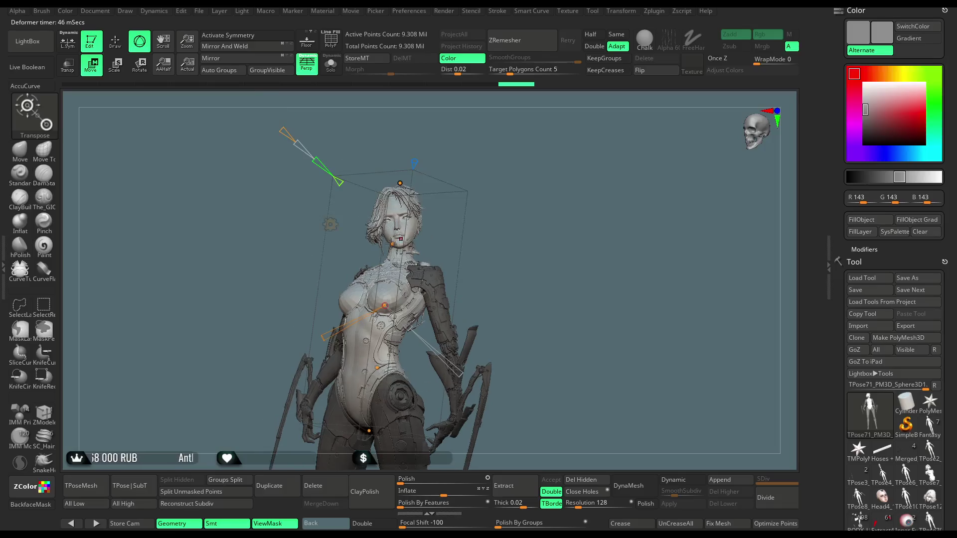
{"action": "left_click", "coordinate": [331, 223]}
{"action": "left_click", "coordinate": [508, 224]}
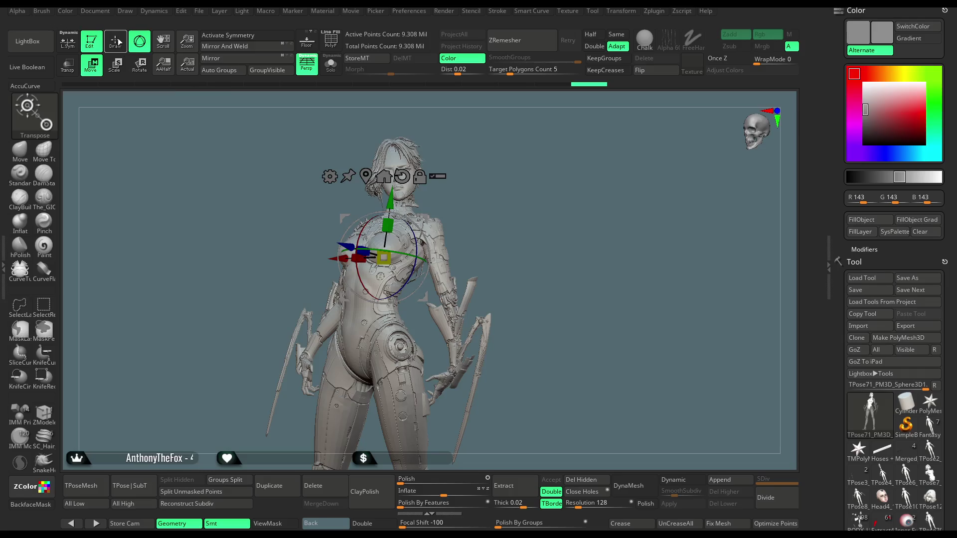
- Return to Draw mode with the Standard brush (Q)
{"action": "key", "text": "q"}
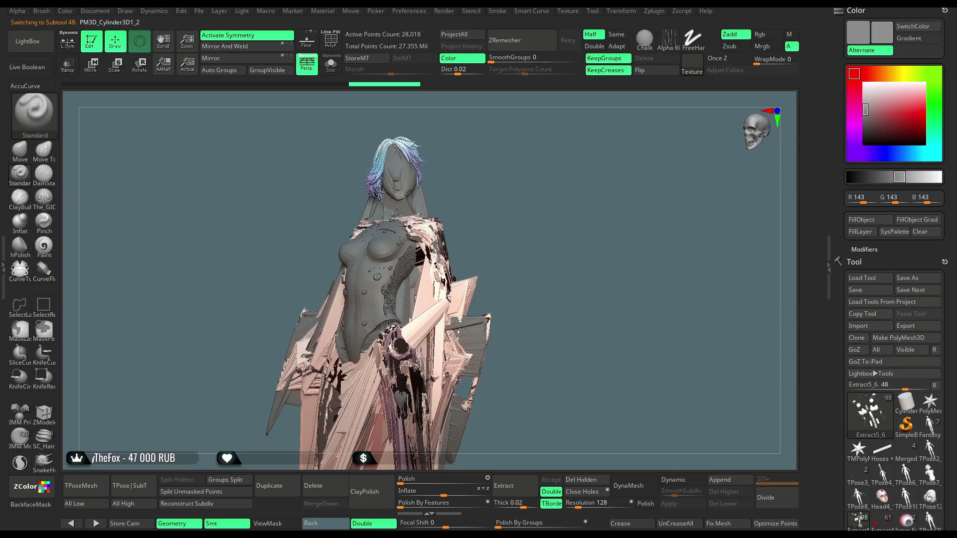
- Switch to the head subtool using the Down arrow key
{"action": "key", "text": "Down"}
{"action": "key", "text": "Down"}
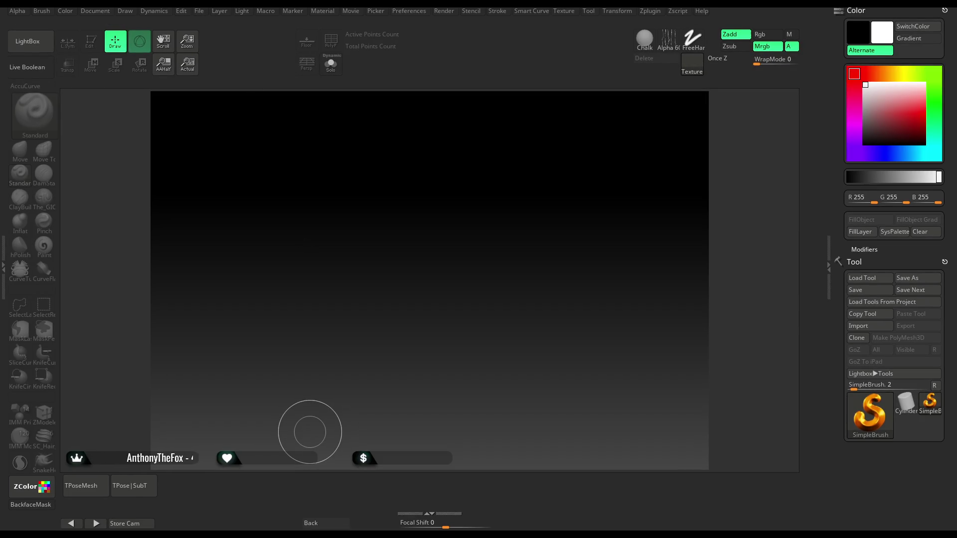
- Open the File menu to load the posed cyberpunk character project
{"action": "left_click", "coordinate": [200, 11]}
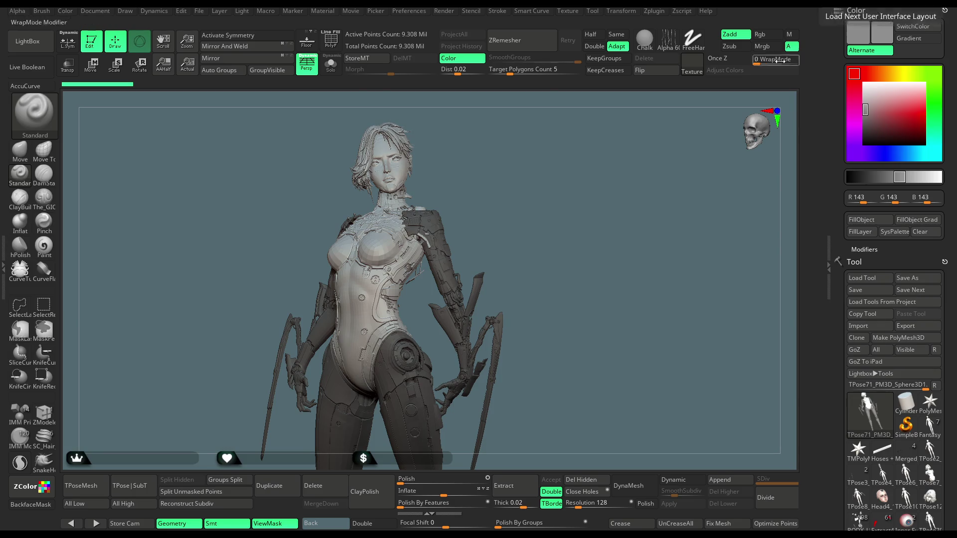
{"action": "left_click", "coordinate": [31, 40]}
{"action": "left_click", "coordinate": [33, 40]}
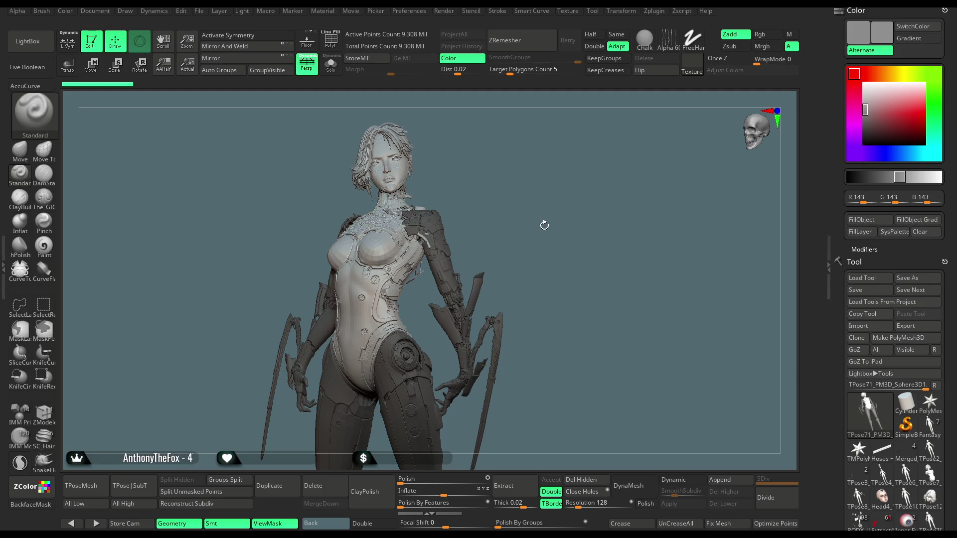
{"action": "mouse_move", "coordinate": [528, 186]}
{"action": "left_mouse_down"}
{"action": "mouse_move", "coordinate": [500, 163]}
{"action": "mouse_move", "coordinate": [181, 138]}
{"action": "left_mouse_up"}
- Place the transpose gizmo on the torso and orbit around the figure to inspect it
{"action": "key", "text": "w"}
{"action": "mouse_move", "coordinate": [502, 168]}
{"action": "left_mouse_down", "text": "shift"}
{"action": "mouse_move", "coordinate": [538, 154]}
{"action": "mouse_move", "coordinate": [407, 312]}
{"action": "mouse_move", "coordinate": [368, 271]}
{"action": "left_mouse_up", "text": "shift"}
{"action": "scroll", "coordinate": [367, 271], "scroll_direction": "up", "scroll_amount": 5}
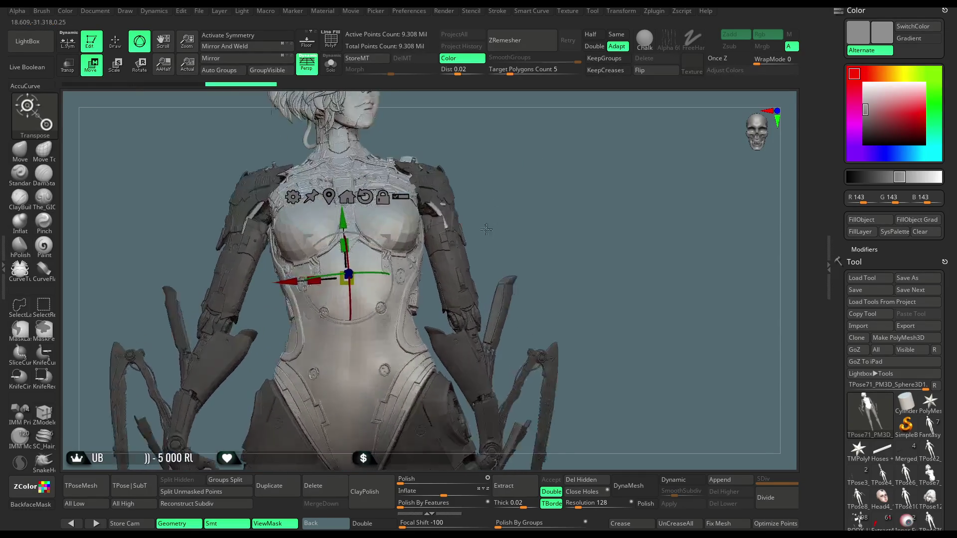
{"action": "mouse_move", "coordinate": [388, 239]}
{"action": "left_mouse_down"}
{"action": "mouse_move", "coordinate": [491, 165]}
{"action": "mouse_move", "coordinate": [528, 157]}
{"action": "left_mouse_up"}
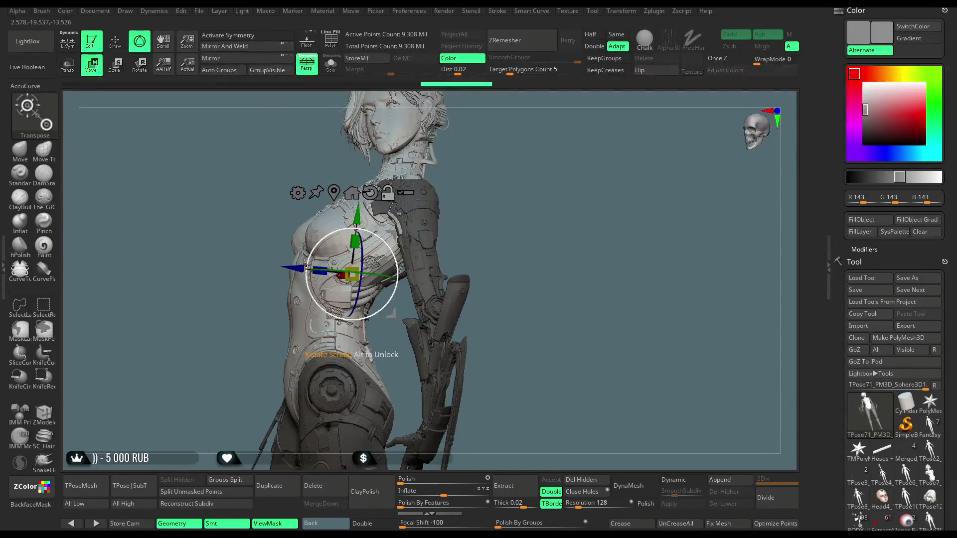
{"action": "mouse_move", "coordinate": [448, 240]}
{"action": "left_mouse_down"}
{"action": "mouse_move", "coordinate": [514, 182]}
{"action": "mouse_move", "coordinate": [482, 194]}
{"action": "left_mouse_up"}
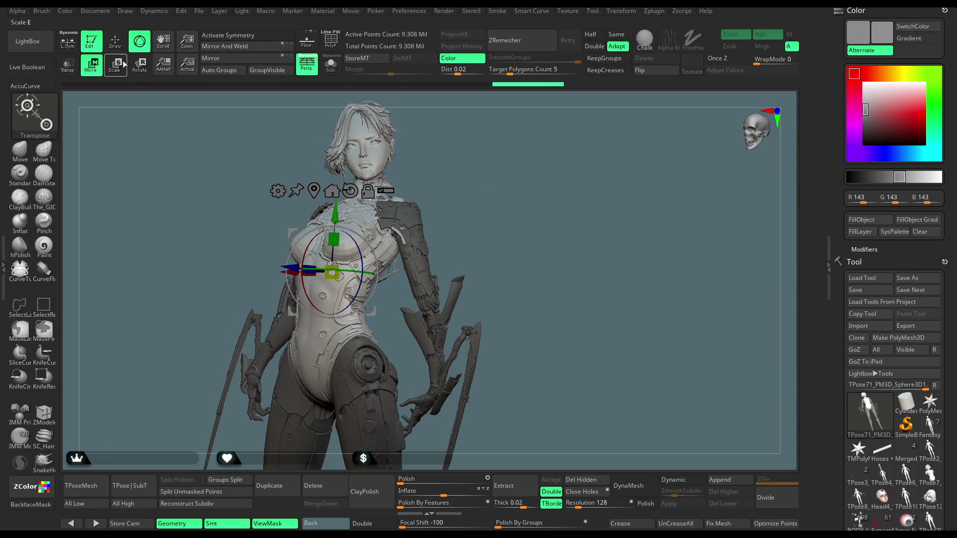
{"action": "key", "text": "q"}
{"action": "left_click_drag", "start_coordinate": [513, 230], "coordinate": [429, 299]}
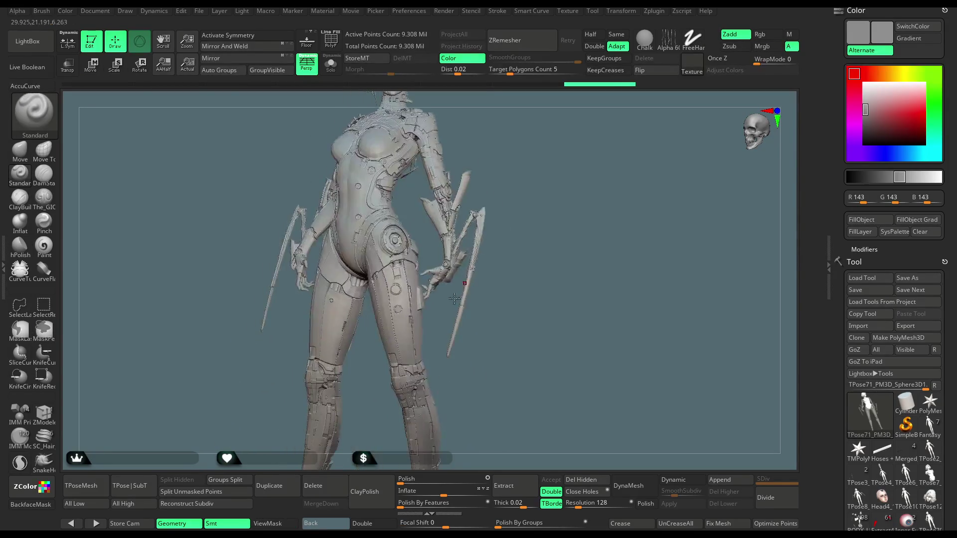
- Isolate the legs with SelectRect, mask them, and unhide the rest of the body
{"action": "key", "text": "ctrl+shift"}
{"action": "left_click", "coordinate": [425, 307], "text": "ctrl+shift"}
{"action": "left_click", "coordinate": [548, 164], "text": "ctrl+shift"}
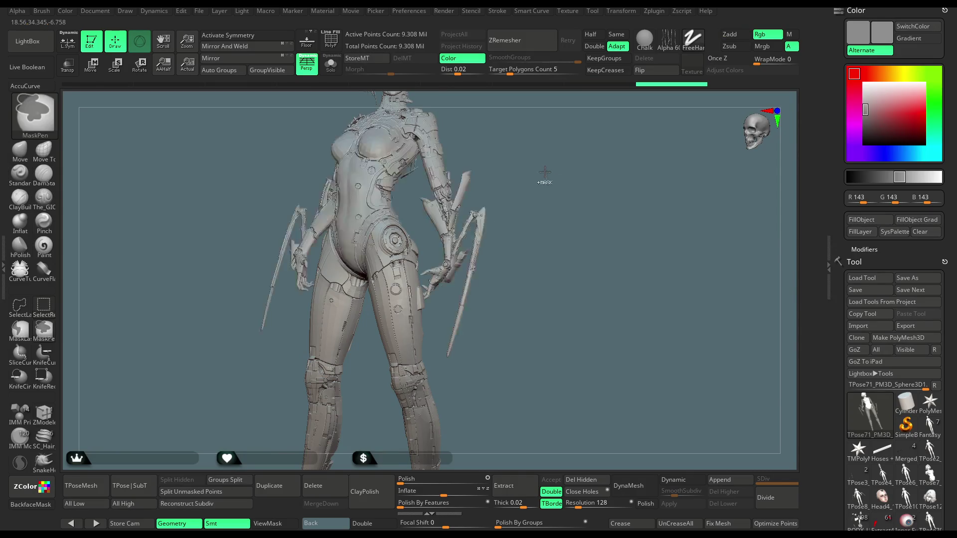
{"action": "key", "text": "ctrl+z"}
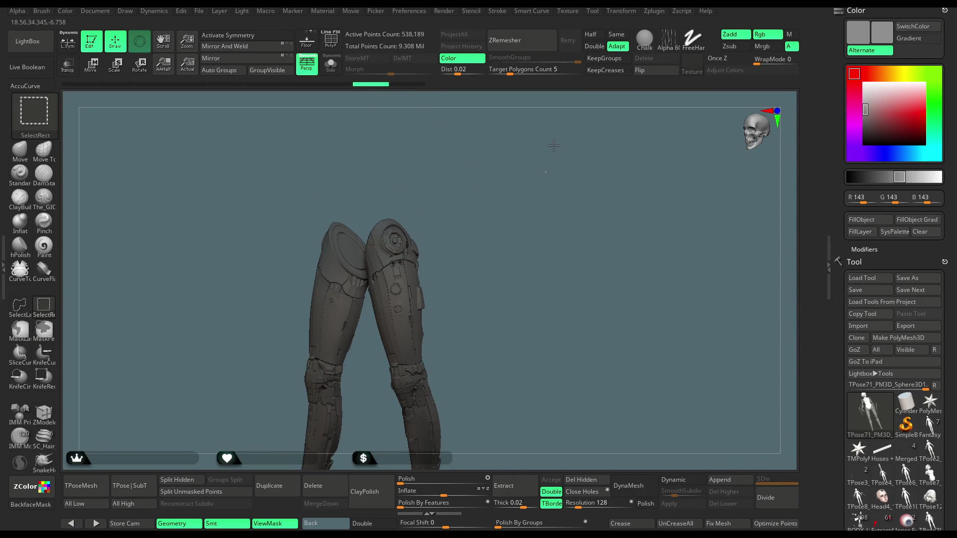
{"action": "left_click", "coordinate": [552, 146], "text": "ctrl+shift"}
{"action": "left_click_drag", "start_coordinate": [551, 150], "coordinate": [538, 222]}
- Switch to Move mode and choose the Bend Curve deformer for the torso gizmo
{"action": "key", "text": "w"}
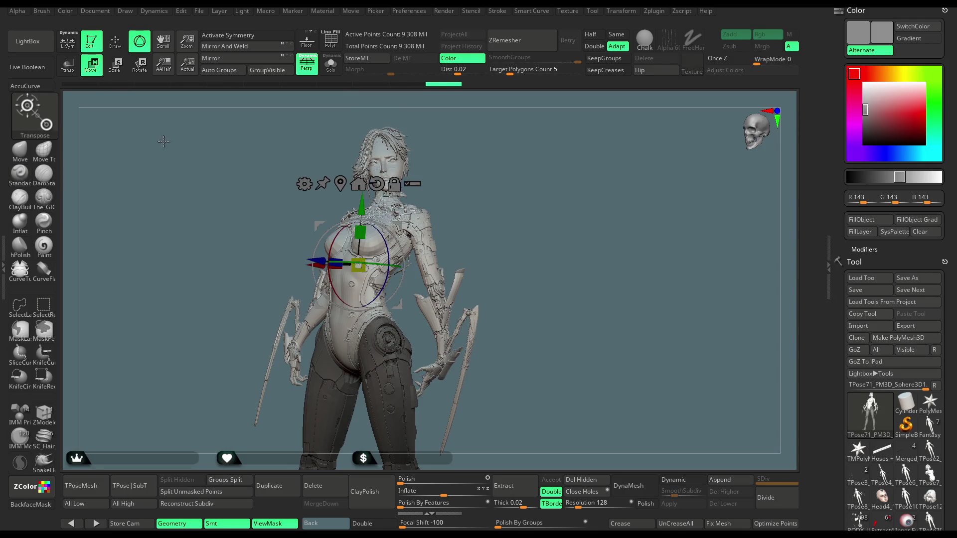
{"action": "left_click", "coordinate": [308, 192]}
{"action": "left_click", "coordinate": [398, 216]}
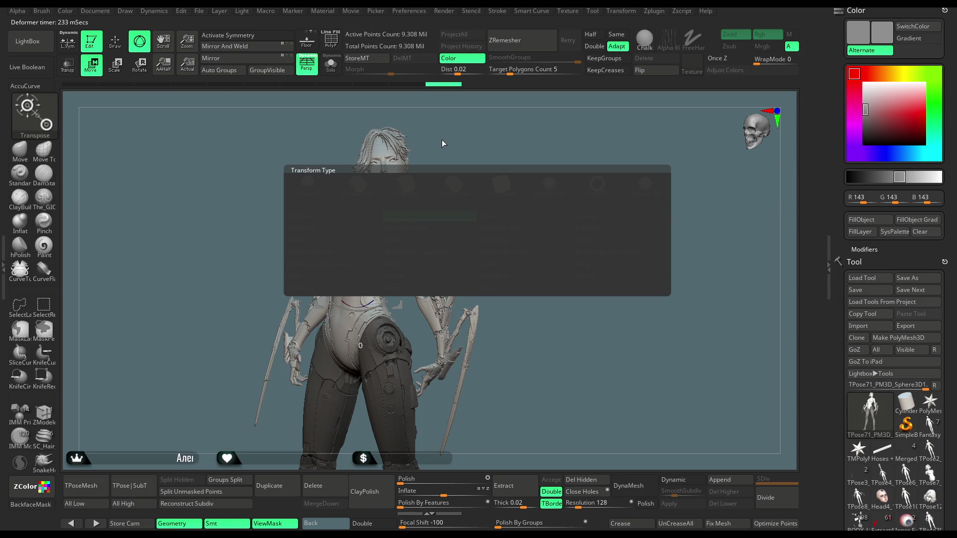
- Reduce the Bend Curve's point count and orbit around the figure, including from below
{"action": "left_click_drag", "start_coordinate": [541, 154], "coordinate": [529, 214], "text": "alt"}
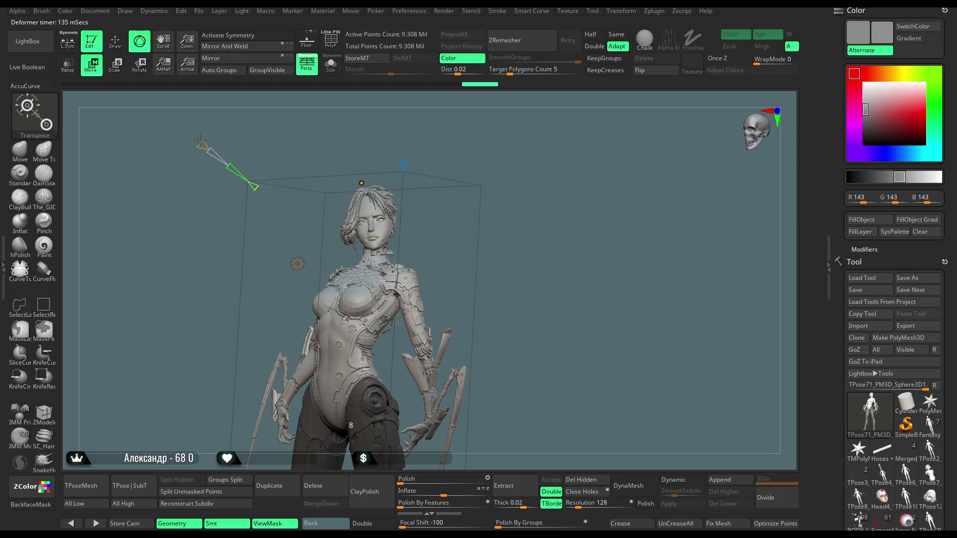
{"action": "left_click_drag", "start_coordinate": [198, 138], "coordinate": [196, 135]}
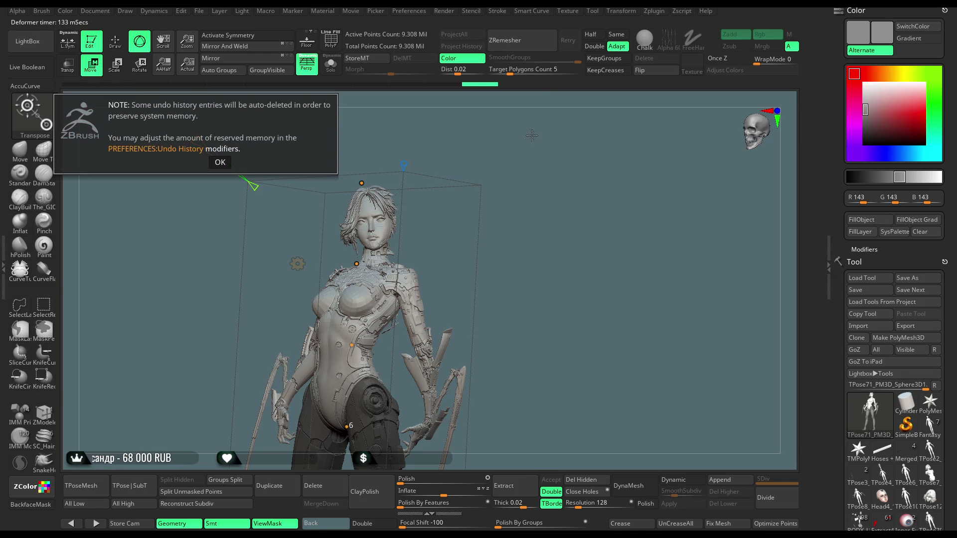
{"action": "left_click", "coordinate": [219, 162]}
{"action": "mouse_move", "coordinate": [527, 153]}
{"action": "left_mouse_down"}
{"action": "mouse_move", "coordinate": [557, 145]}
{"action": "mouse_move", "coordinate": [534, 145]}
{"action": "left_mouse_up"}
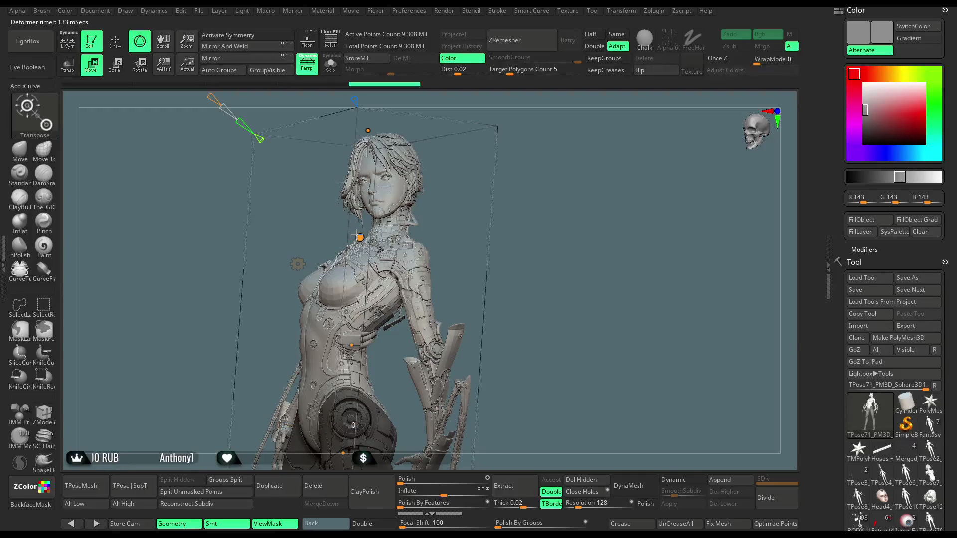
{"action": "left_click_drag", "start_coordinate": [359, 237], "coordinate": [305, 270]}
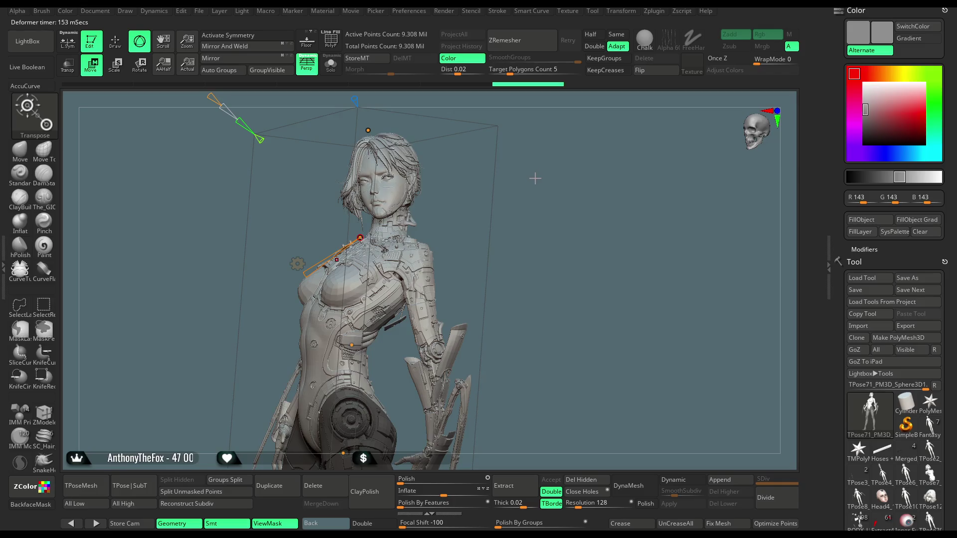
{"action": "mouse_move", "coordinate": [489, 170]}
{"action": "left_mouse_down"}
{"action": "mouse_move", "coordinate": [577, 188]}
{"action": "mouse_move", "coordinate": [573, 167]}
{"action": "mouse_move", "coordinate": [522, 161]}
{"action": "left_mouse_up"}
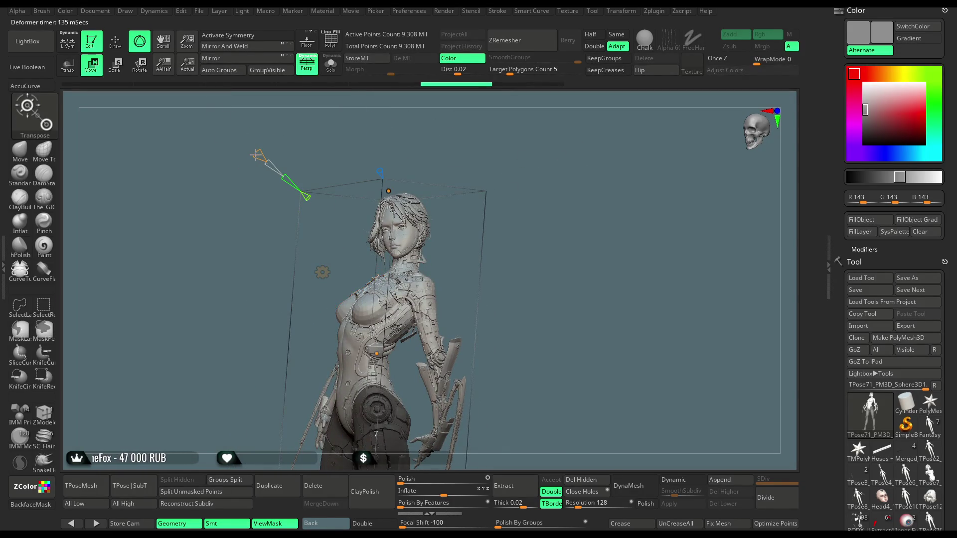
{"action": "mouse_move", "coordinate": [325, 176]}
{"action": "left_mouse_down"}
{"action": "mouse_move", "coordinate": [560, 213]}
{"action": "mouse_move", "coordinate": [534, 208]}
{"action": "left_mouse_up"}
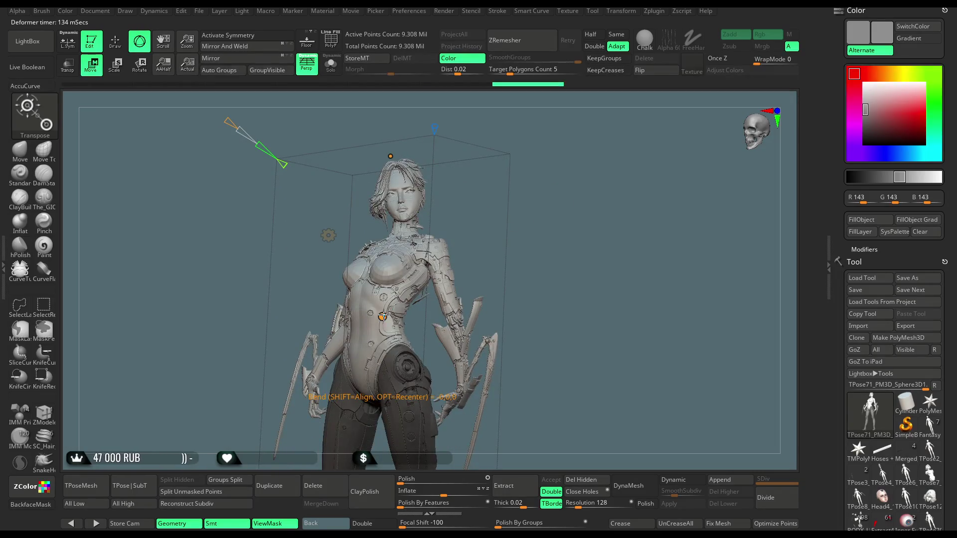
- Drag the curve handles to bend the upper body above the masked legs
{"action": "left_click_drag", "start_coordinate": [383, 316], "coordinate": [383, 317]}
{"action": "mouse_move", "coordinate": [536, 235]}
{"action": "left_mouse_down"}
{"action": "mouse_move", "coordinate": [556, 190]}
{"action": "mouse_move", "coordinate": [509, 188]}
{"action": "mouse_move", "coordinate": [547, 183]}
{"action": "mouse_move", "coordinate": [464, 253]}
{"action": "left_mouse_up"}
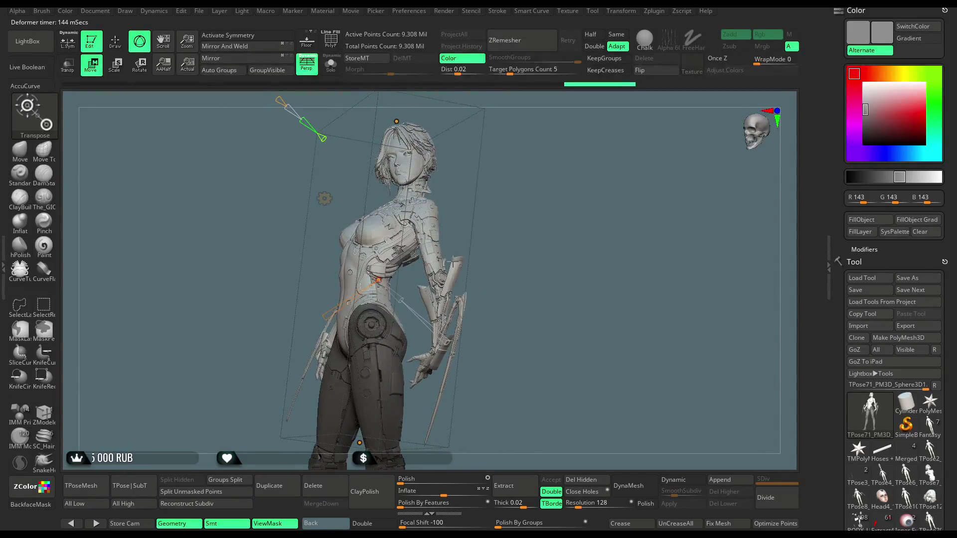
{"action": "left_click_drag", "start_coordinate": [379, 354], "coordinate": [381, 415]}
{"action": "mouse_move", "coordinate": [504, 219]}
{"action": "left_mouse_down"}
{"action": "mouse_move", "coordinate": [572, 214]}
{"action": "mouse_move", "coordinate": [545, 219]}
{"action": "mouse_move", "coordinate": [548, 196]}
{"action": "mouse_move", "coordinate": [540, 216]}
{"action": "left_mouse_up"}
- Leave the deformer for sculpt mode and display polygroup colours with wireframe
{"action": "key", "text": "ctrl"}
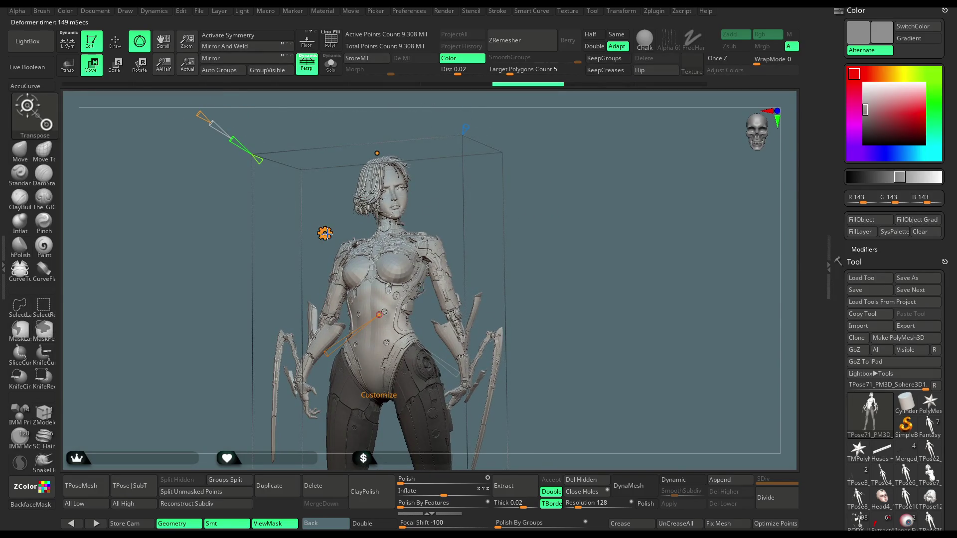
{"action": "left_click", "coordinate": [324, 233]}
{"action": "left_click", "coordinate": [120, 46]}
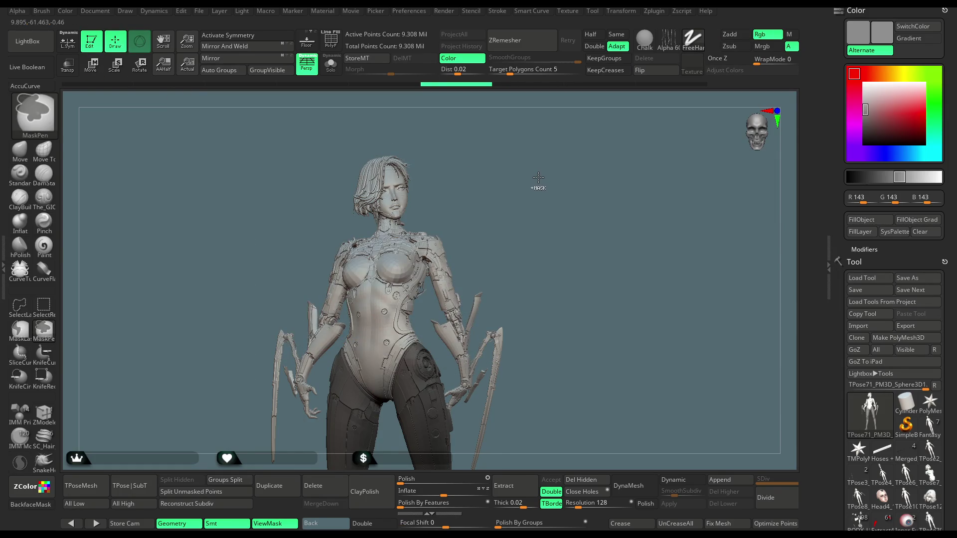
{"action": "left_click_drag", "start_coordinate": [534, 219], "coordinate": [534, 182]}
{"action": "key", "text": "shift+f"}
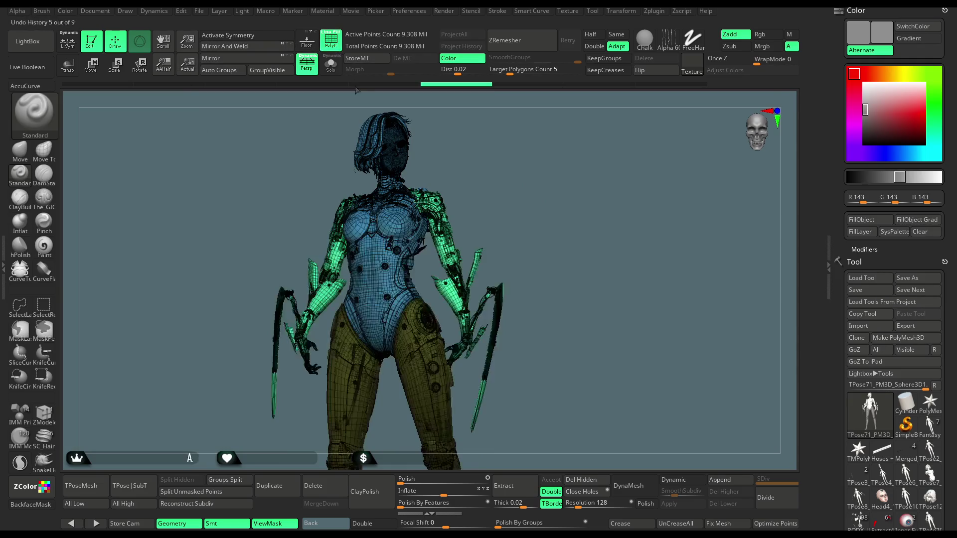
- Isolate and invert the arm polygroup, unhide everything, turn PolyF off, and switch to Move
{"action": "key", "text": "ctrl+shift"}
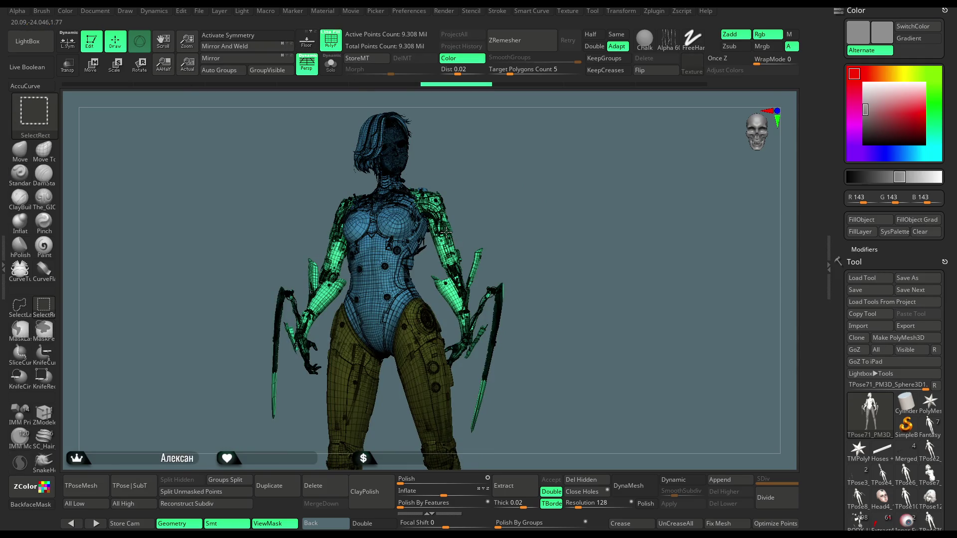
{"action": "left_click", "coordinate": [445, 231], "text": "ctrl+shift"}
{"action": "left_click", "coordinate": [498, 180], "text": "ctrl+shift"}
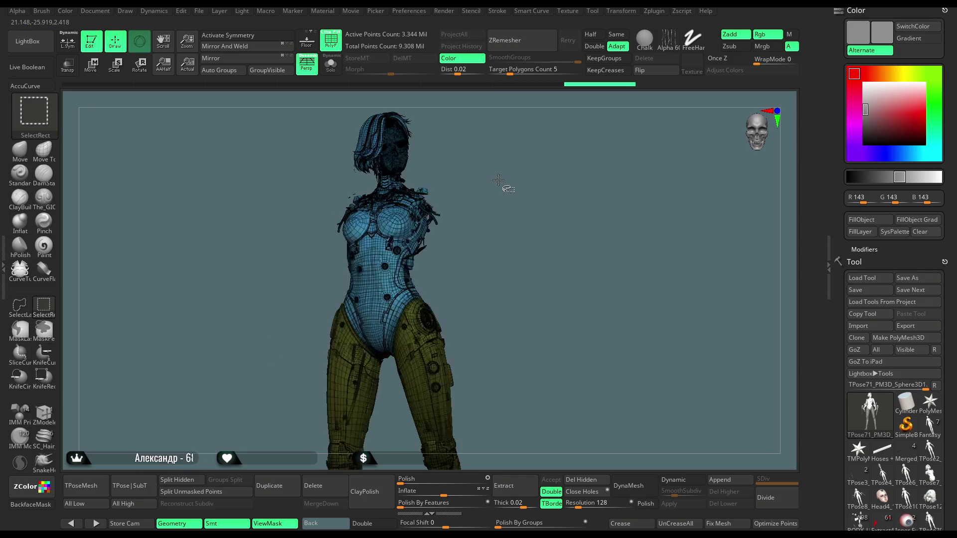
{"action": "left_click", "coordinate": [504, 183], "text": "ctrl+shift"}
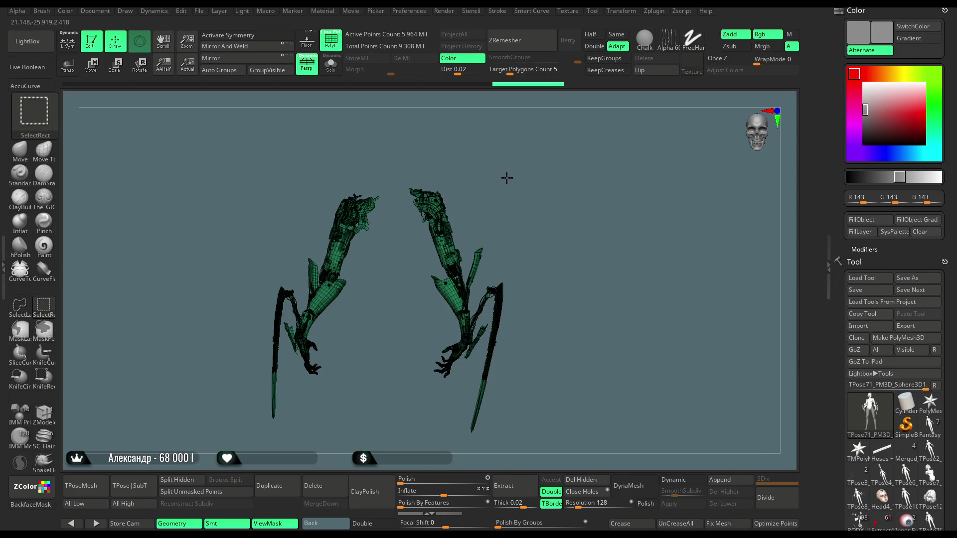
{"action": "left_click_drag", "start_coordinate": [506, 178], "coordinate": [509, 189], "text": "ctrl+shift"}
{"action": "left_click", "coordinate": [331, 40]}
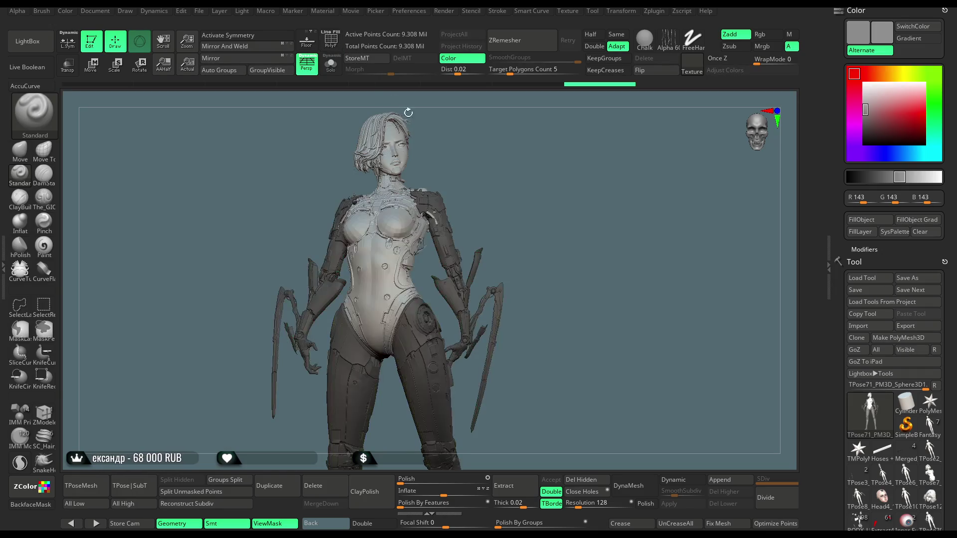
{"action": "left_click", "coordinate": [100, 73]}
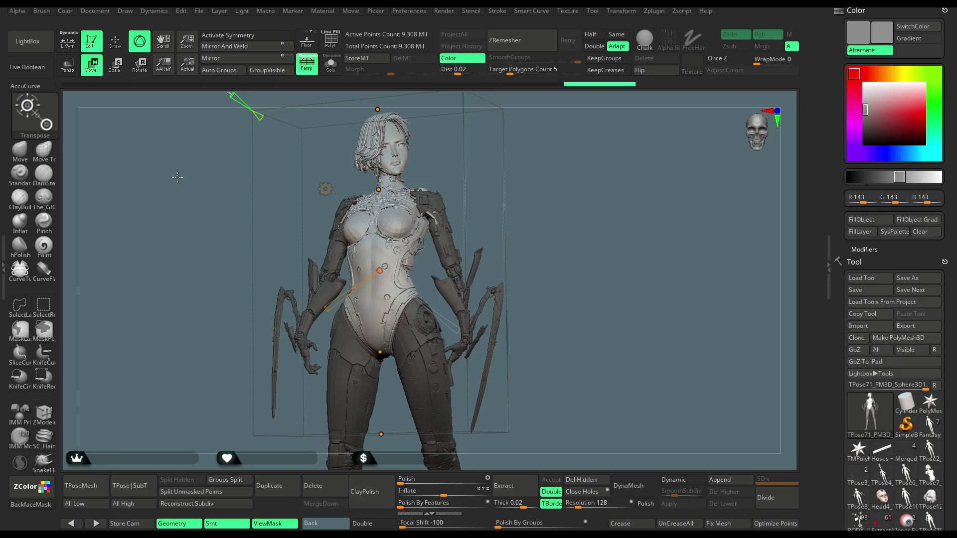
- Frame the torso and nudge the Transpose line's end point into position
{"action": "mouse_move", "coordinate": [558, 190]}
{"action": "left_mouse_down"}
{"action": "mouse_move", "coordinate": [549, 174]}
{"action": "mouse_move", "coordinate": [523, 200]}
{"action": "left_mouse_up"}
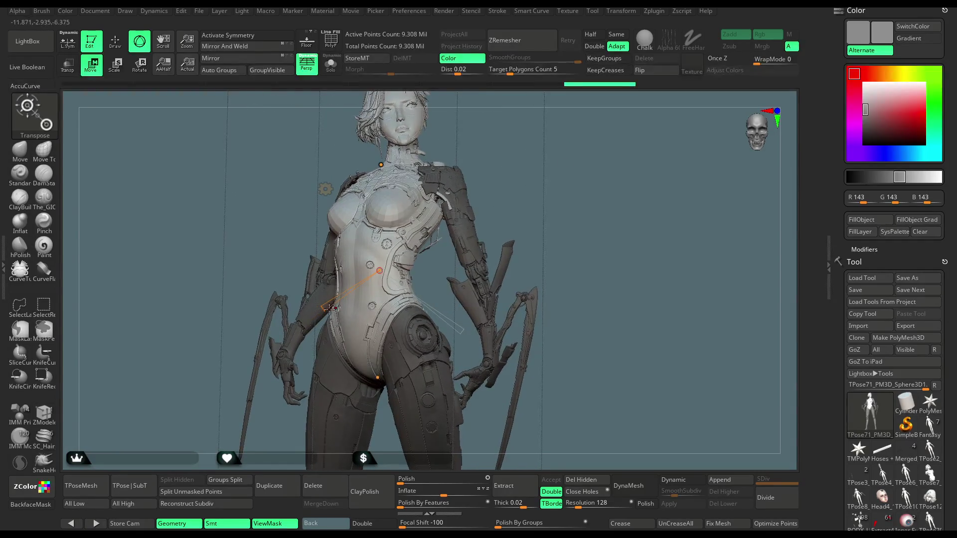
{"action": "left_click", "coordinate": [324, 306]}
{"action": "left_click_drag", "start_coordinate": [321, 307], "coordinate": [324, 309]}
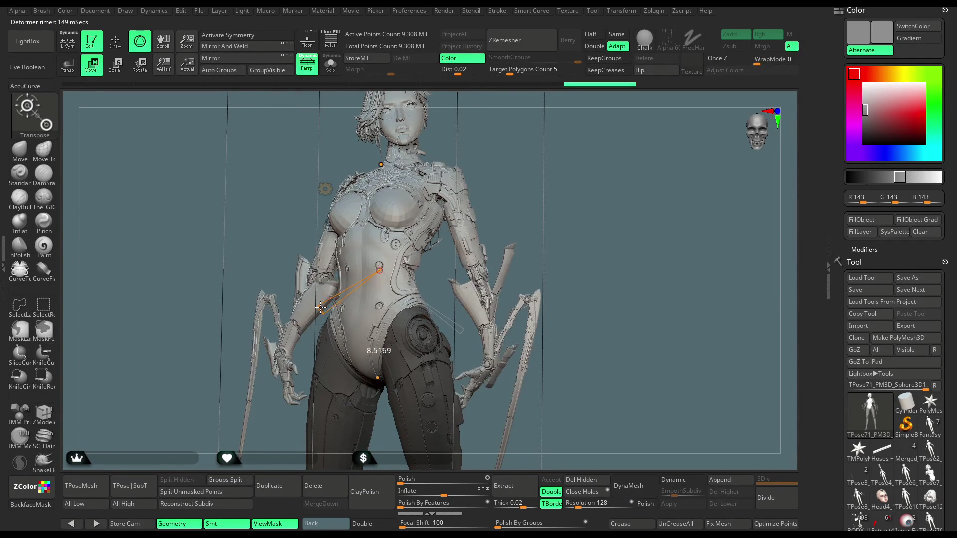
{"action": "key", "text": "ctrl"}
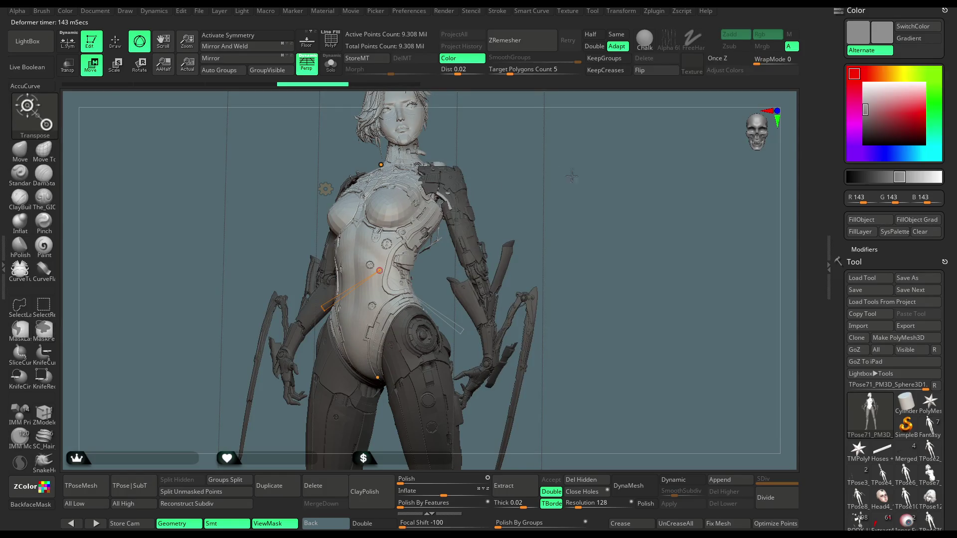
- Bend the torso over with the top bend handle, check it, then isolate the arms
{"action": "left_click_drag", "start_coordinate": [605, 159], "coordinate": [571, 195], "text": "alt"}
{"action": "left_click", "coordinate": [378, 199]}
{"action": "left_click_drag", "start_coordinate": [377, 199], "coordinate": [374, 199]}
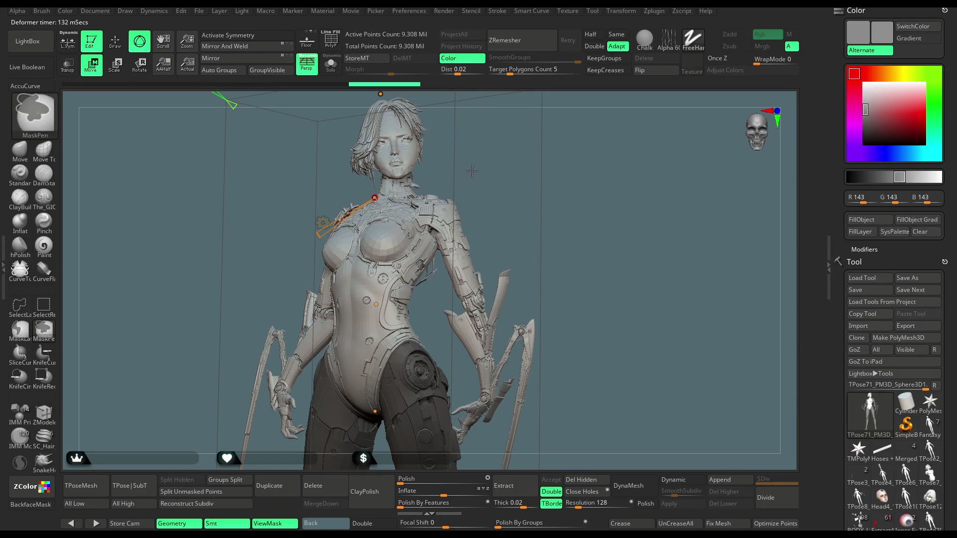
{"action": "mouse_move", "coordinate": [508, 165]}
{"action": "left_mouse_down"}
{"action": "mouse_move", "coordinate": [582, 129]}
{"action": "mouse_move", "coordinate": [394, 154]}
{"action": "mouse_move", "coordinate": [327, 225]}
{"action": "left_mouse_up"}
{"action": "left_click", "coordinate": [499, 184], "text": "ctrl+shift"}
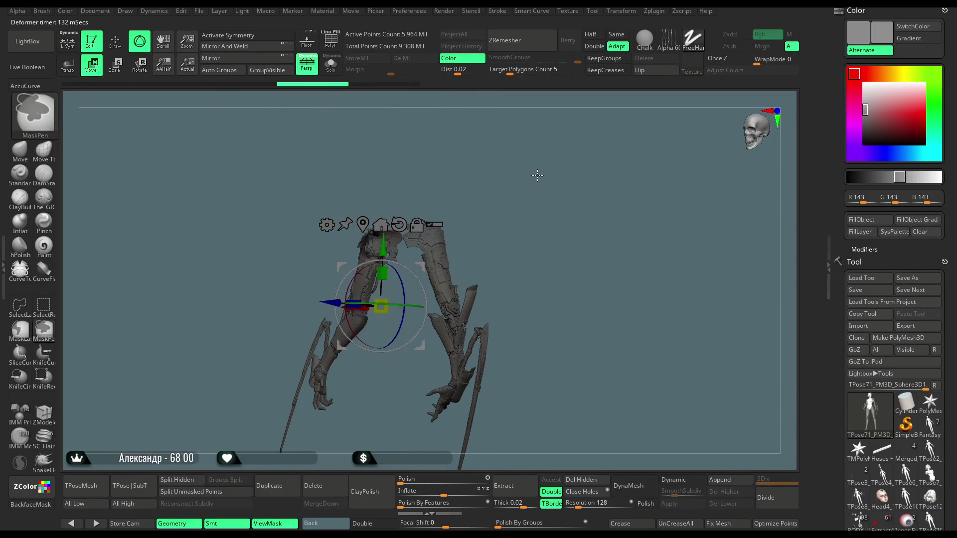
- Unhide the body, isolate the torso and head polygroup, and switch to Move mode
{"action": "key", "text": "q"}
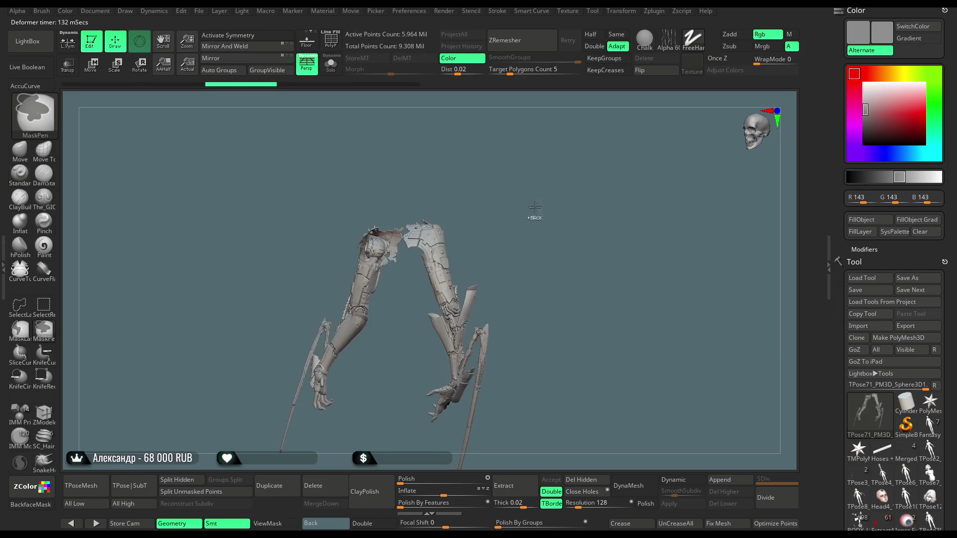
{"action": "left_click", "coordinate": [534, 185], "text": "ctrl+shift"}
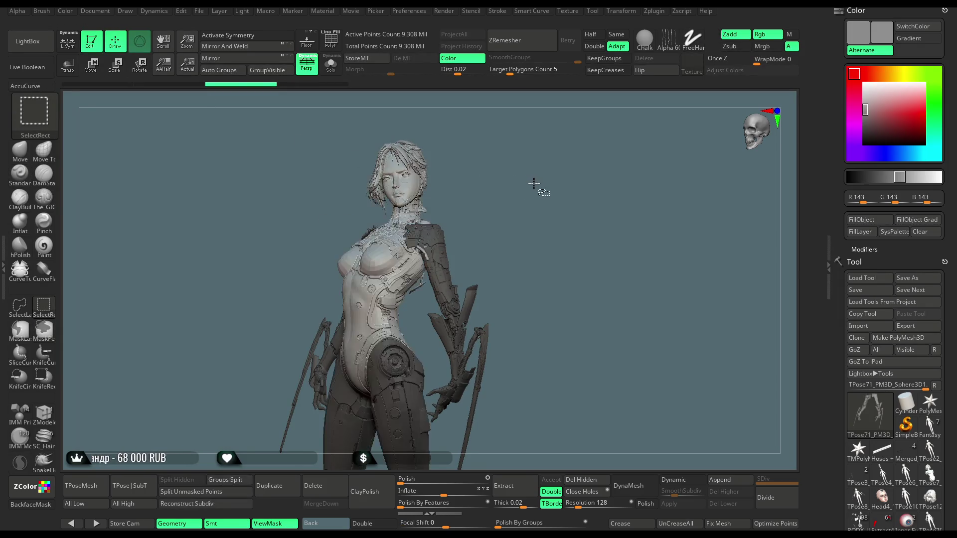
{"action": "left_click", "coordinate": [392, 264], "text": "ctrl+shift"}
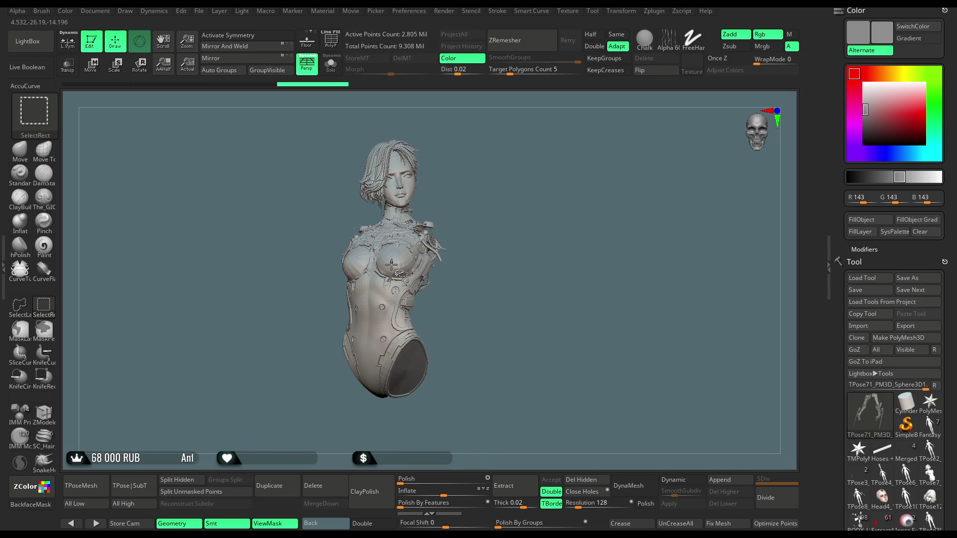
{"action": "left_click_drag", "start_coordinate": [507, 199], "coordinate": [403, 200]}
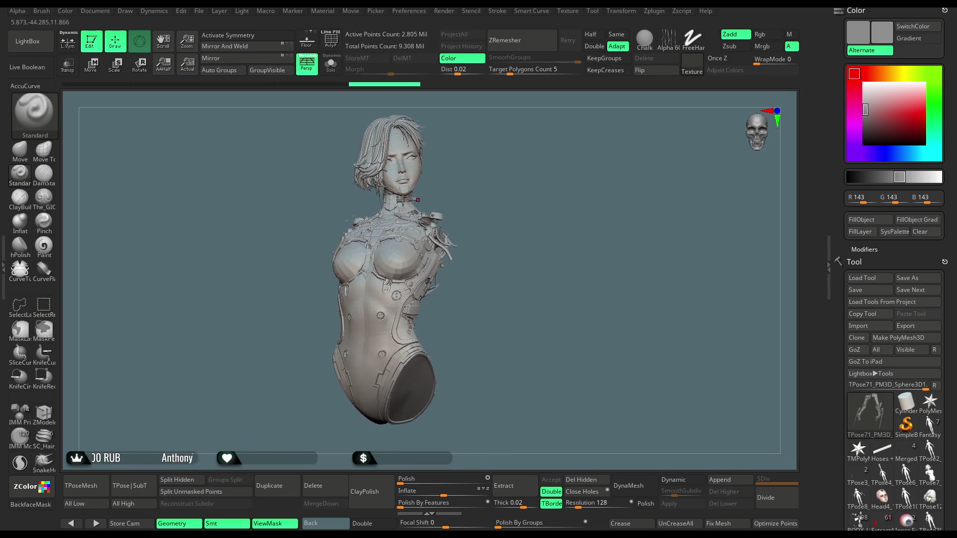
{"action": "left_click", "coordinate": [98, 70]}
- Try Bend Curve on the partial mesh, unhide the whole figure, and reopen the Transform Type list
{"action": "left_click", "coordinate": [325, 233]}
{"action": "left_click", "coordinate": [424, 262]}
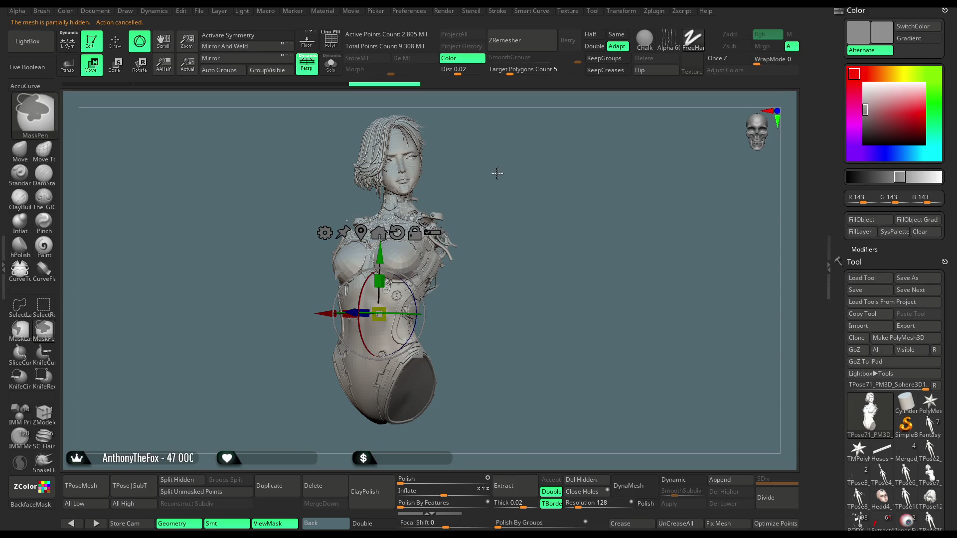
{"action": "left_click", "coordinate": [498, 172], "text": "ctrl+shift"}
{"action": "left_click", "coordinate": [325, 233]}
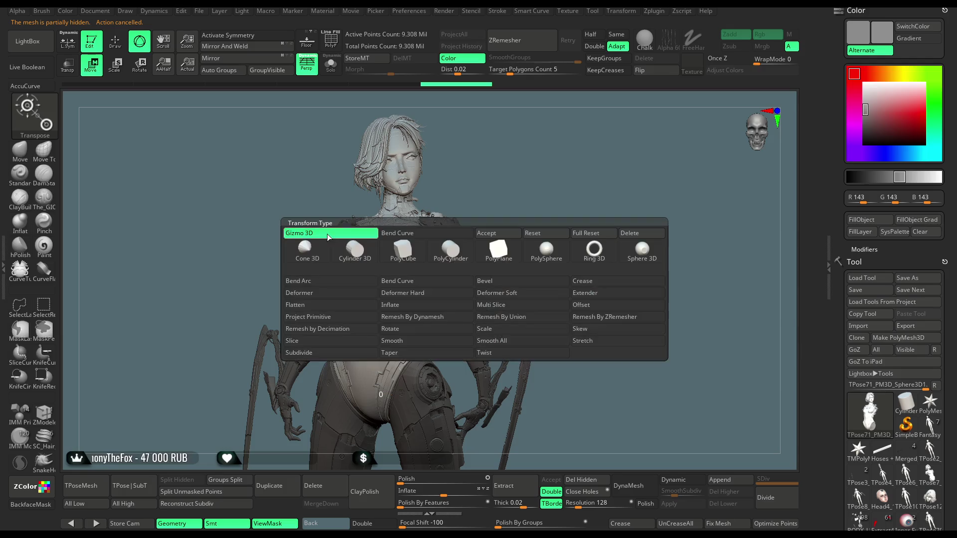
- Choose Bend Curve, mask both arms and shoulder armour, and turn off the mask display
{"action": "left_click", "coordinate": [411, 282]}
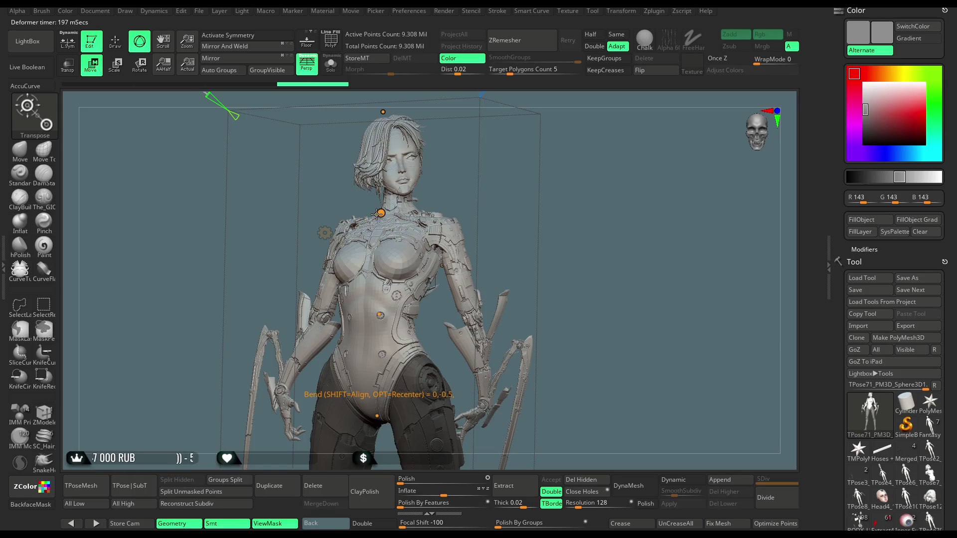
{"action": "left_click", "coordinate": [377, 214], "text": "ctrl"}
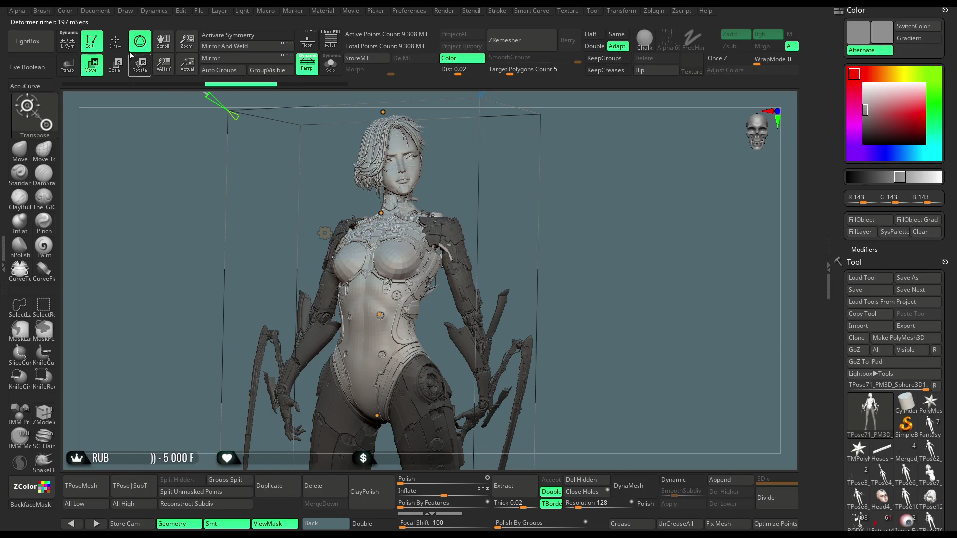
{"action": "key", "text": "q"}
{"action": "mouse_move", "coordinate": [588, 193]}
{"action": "left_mouse_down"}
{"action": "mouse_move", "coordinate": [570, 165]}
{"action": "mouse_move", "coordinate": [558, 165]}
{"action": "left_mouse_up"}
{"action": "key", "text": "ctrl+h"}
{"action": "key", "text": "ctrl+shift"}
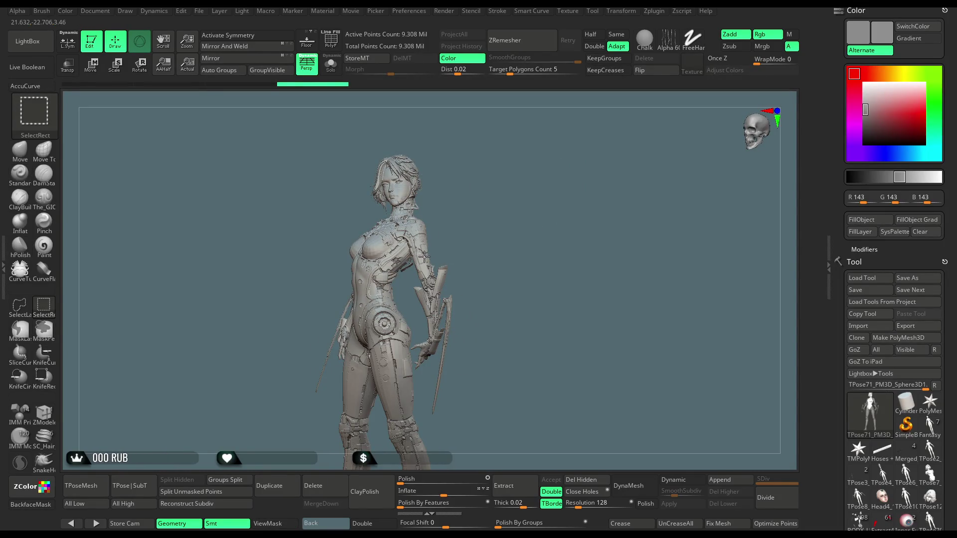
- Isolate the arm and head-torso polygroups, then unhide the whole body
{"action": "left_click", "coordinate": [422, 254], "text": "ctrl+shift"}
{"action": "left_click", "coordinate": [478, 248], "text": "ctrl+shift"}
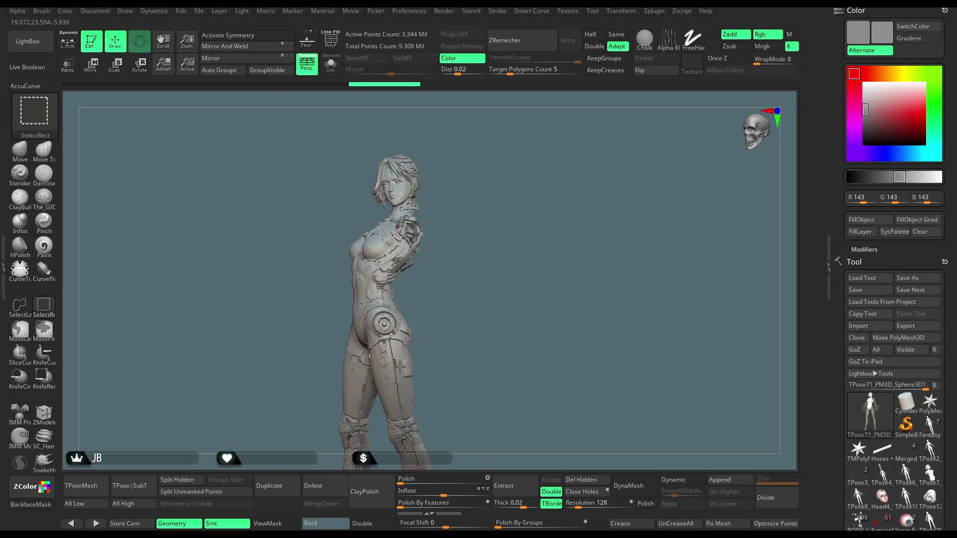
{"action": "left_click", "coordinate": [402, 369], "text": "ctrl+shift"}
{"action": "mouse_move", "coordinate": [473, 277]}
{"action": "left_mouse_down"}
{"action": "mouse_move", "coordinate": [489, 267]}
{"action": "mouse_move", "coordinate": [483, 256]}
{"action": "left_mouse_up"}
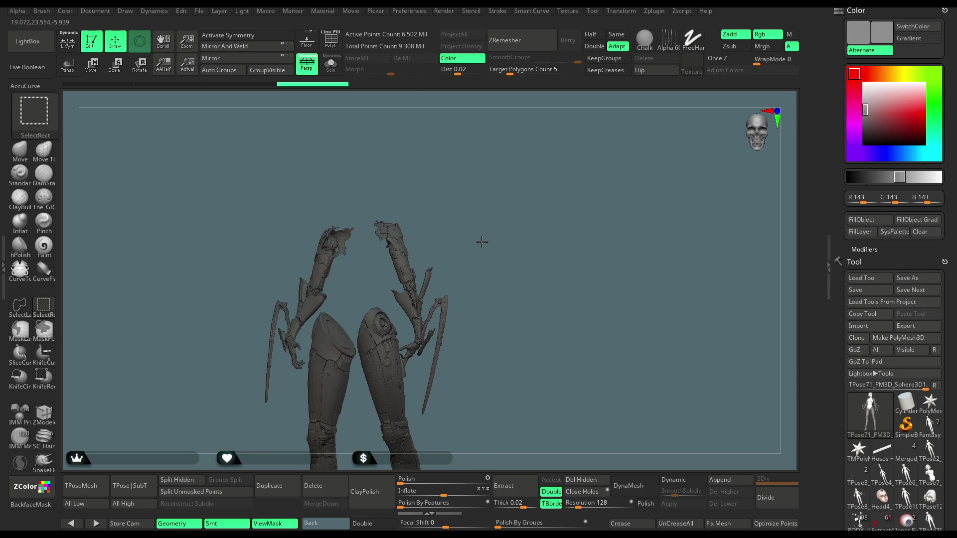
{"action": "left_click", "coordinate": [482, 242], "text": "ctrl+shift"}
{"action": "mouse_move", "coordinate": [483, 211]}
{"action": "left_mouse_down", "text": "alt"}
{"action": "mouse_move", "coordinate": [487, 253]}
{"action": "mouse_move", "coordinate": [455, 209]}
{"action": "mouse_move", "coordinate": [379, 202]}
{"action": "mouse_move", "coordinate": [290, 246]}
{"action": "left_mouse_up", "text": "alt"}
- Toggle Move then Draw mode and make BODY_UP_PP the active tool
{"action": "left_click", "coordinate": [98, 69]}
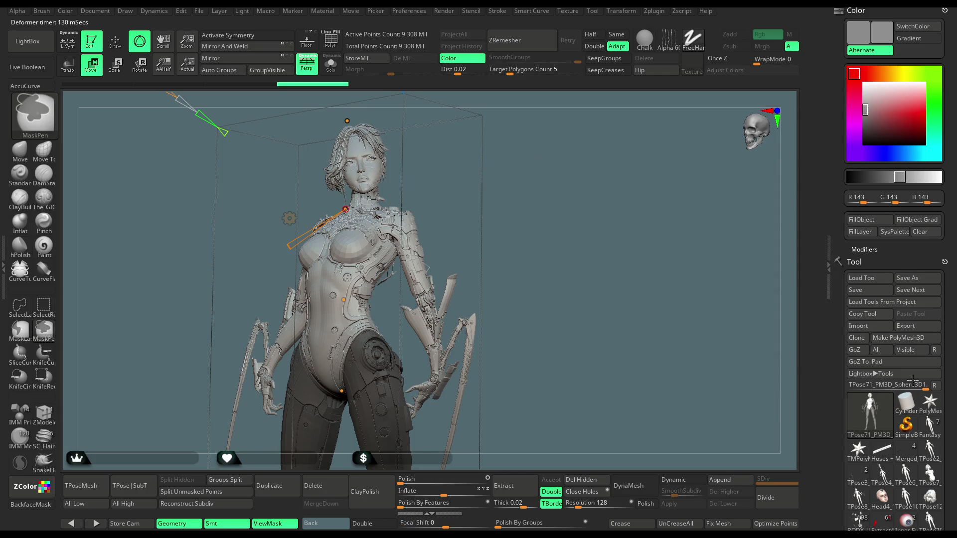
{"action": "key", "text": "q"}
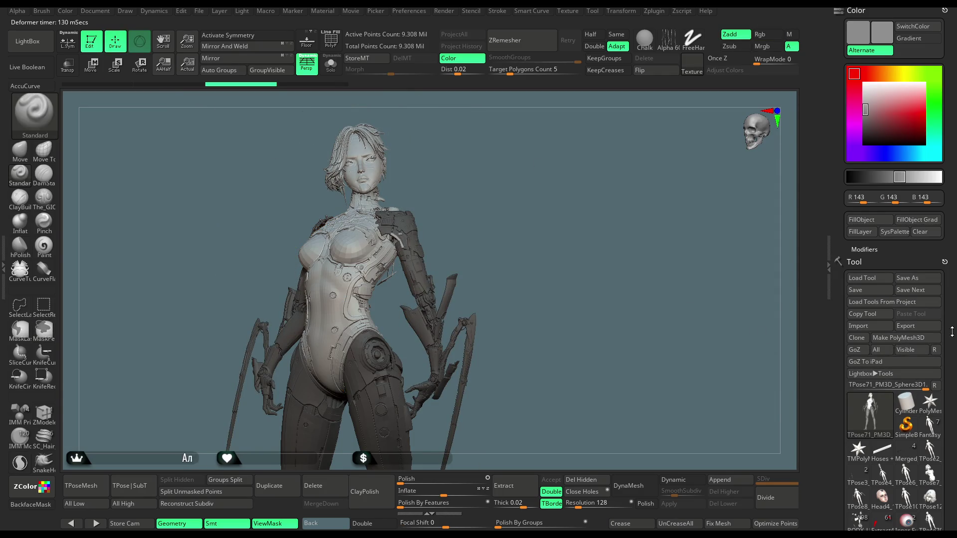
{"action": "scroll", "coordinate": [877, 349], "scroll_direction": "down", "scroll_amount": 5}
{"action": "left_click", "coordinate": [864, 309]}
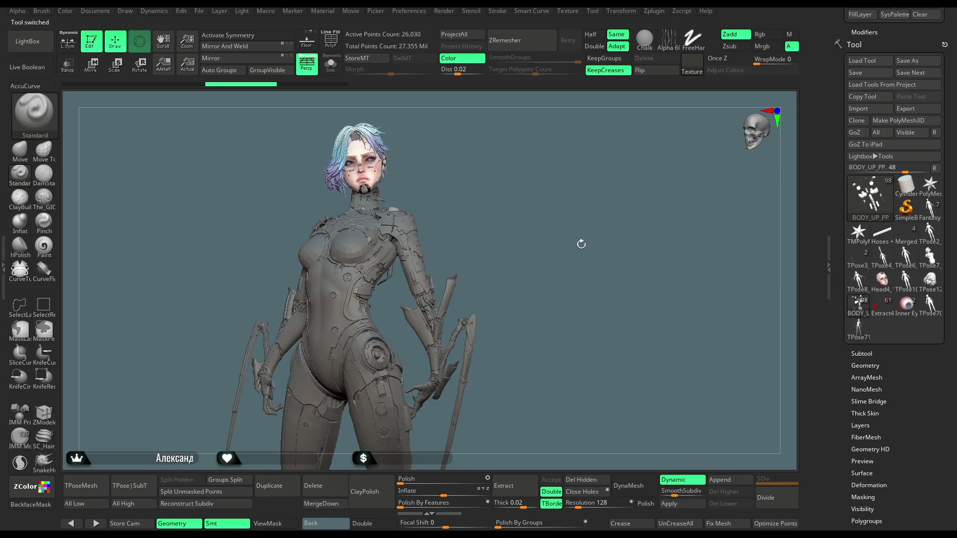
- Turn BODY_UP_PP to its right side, then switch back to the TPose71 tool and frame it
{"action": "mouse_move", "coordinate": [527, 216]}
{"action": "left_mouse_down"}
{"action": "mouse_move", "coordinate": [540, 196]}
{"action": "mouse_move", "coordinate": [535, 212]}
{"action": "left_mouse_up"}
{"action": "mouse_move", "coordinate": [865, 336]}
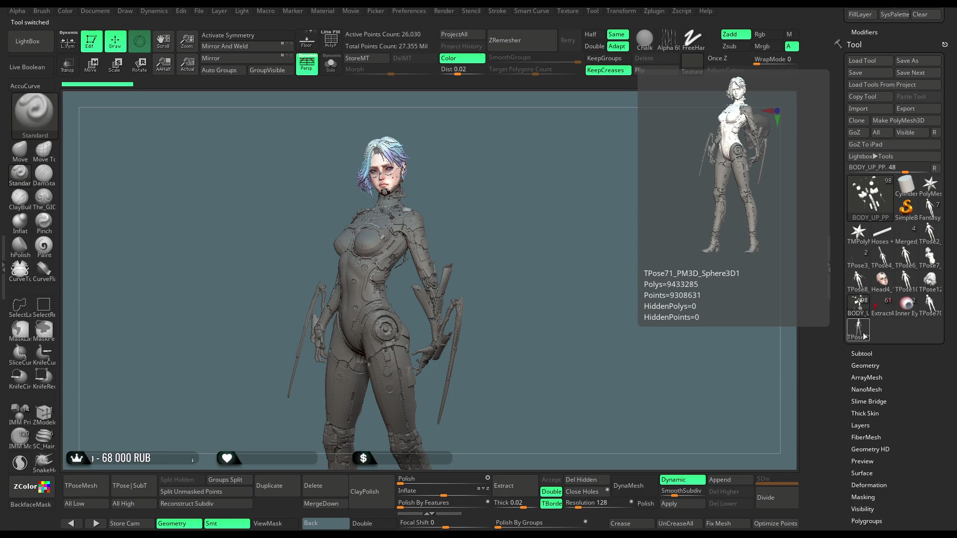
{"action": "left_click", "coordinate": [865, 336]}
{"action": "scroll", "coordinate": [519, 207], "scroll_direction": "up", "scroll_amount": 5}
{"action": "scroll", "coordinate": [552, 199], "scroll_direction": "down", "scroll_amount": 5}
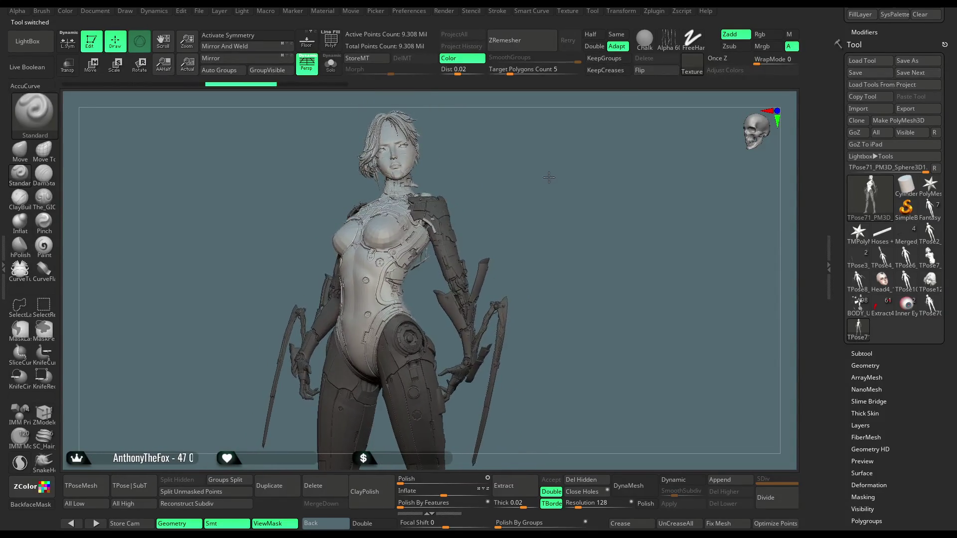
- Enable Rotate and draw an action line from the head down the body's centreline
{"action": "left_click", "coordinate": [149, 71]}
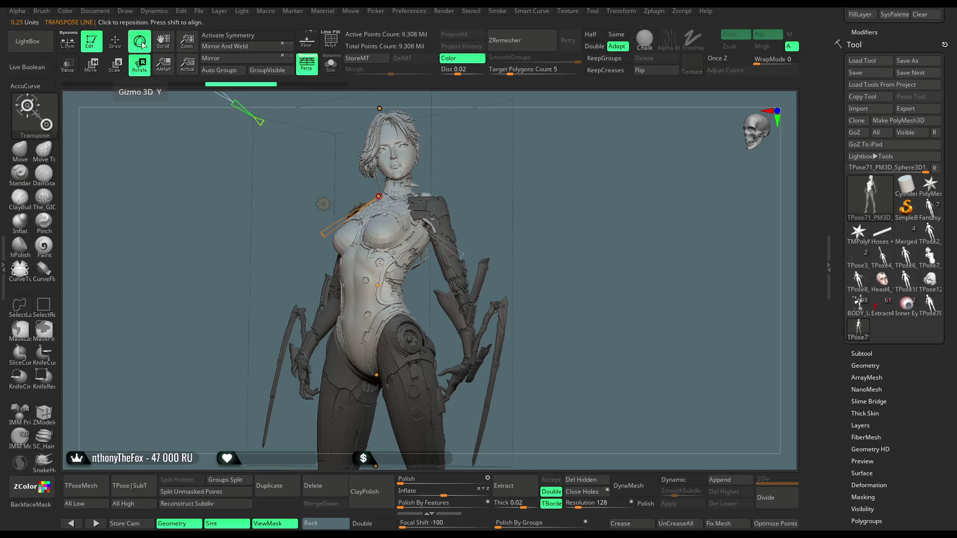
{"action": "left_click_drag", "start_coordinate": [389, 114], "coordinate": [383, 355]}
{"action": "left_click_drag", "start_coordinate": [504, 194], "coordinate": [432, 135]}
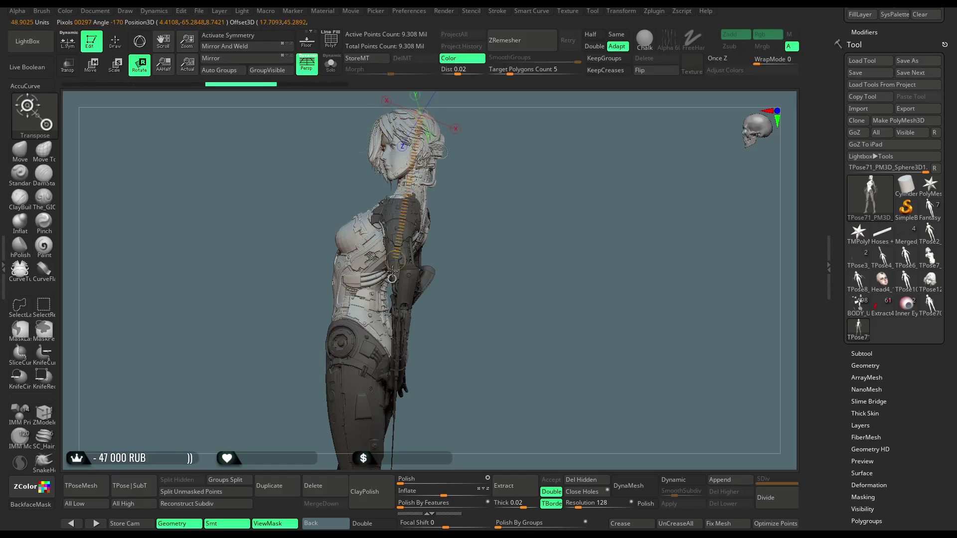
{"action": "left_click_drag", "start_coordinate": [518, 199], "coordinate": [547, 205]}
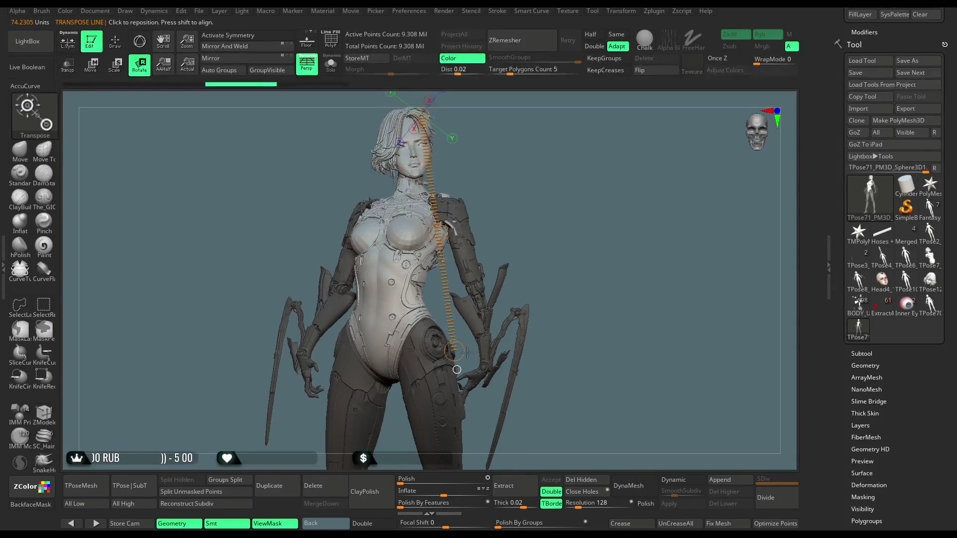
{"action": "left_click_drag", "start_coordinate": [463, 352], "coordinate": [385, 357]}
{"action": "left_click_drag", "start_coordinate": [489, 209], "coordinate": [454, 164]}
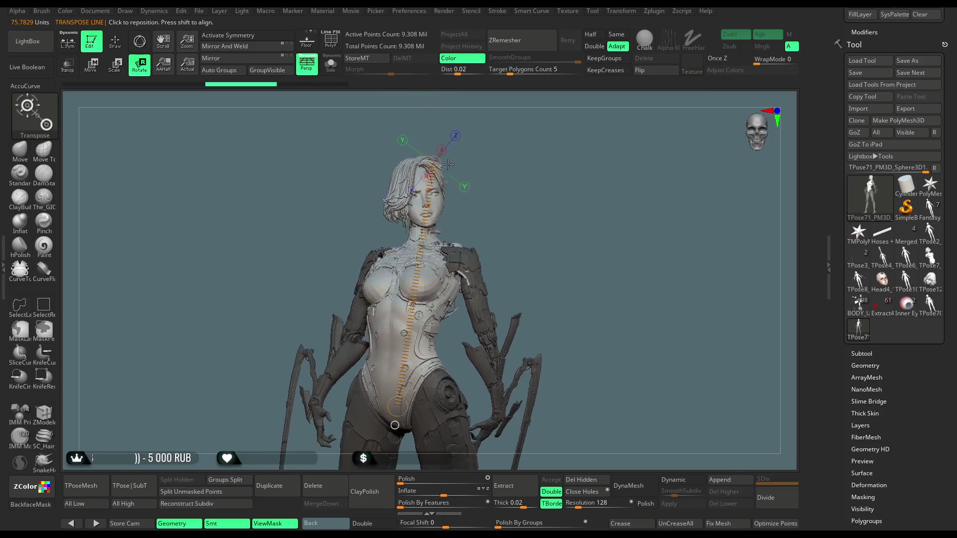
{"action": "left_click_drag", "start_coordinate": [394, 425], "coordinate": [413, 308]}
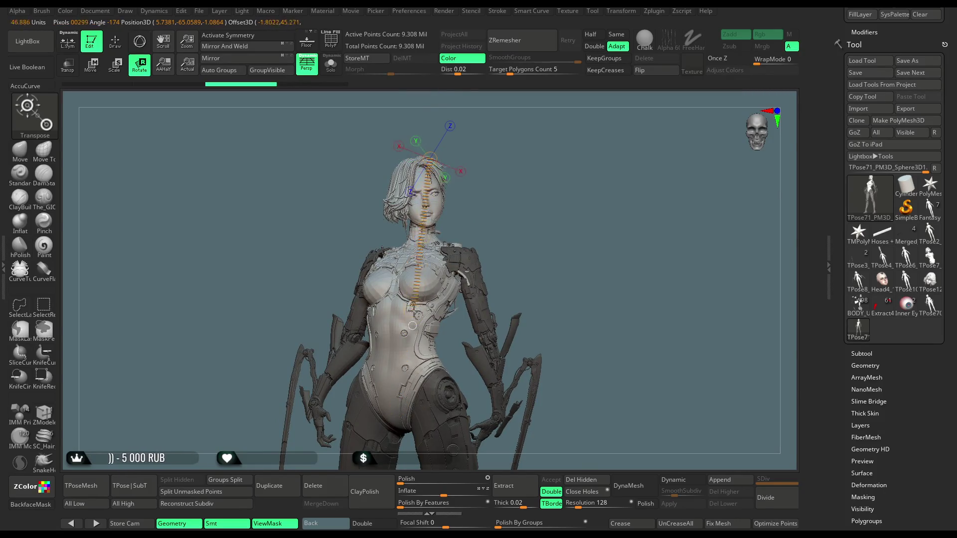
{"action": "mouse_move", "coordinate": [527, 172]}
{"action": "left_mouse_down"}
{"action": "mouse_move", "coordinate": [496, 160]}
{"action": "mouse_move", "coordinate": [514, 129]}
{"action": "mouse_move", "coordinate": [465, 149]}
{"action": "mouse_move", "coordinate": [533, 179]}
{"action": "mouse_move", "coordinate": [468, 161]}
{"action": "left_mouse_up"}
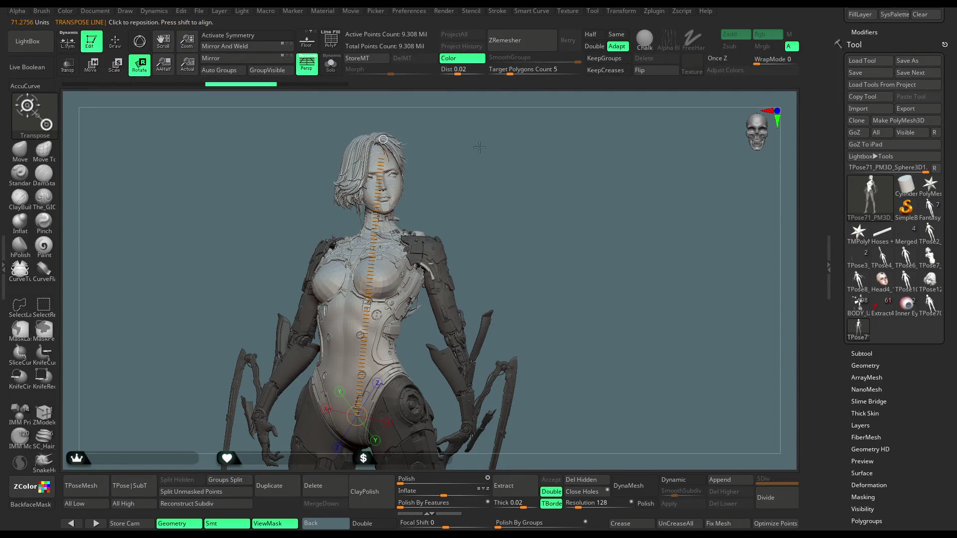
{"action": "left_click_drag", "start_coordinate": [404, 153], "coordinate": [455, 146]}
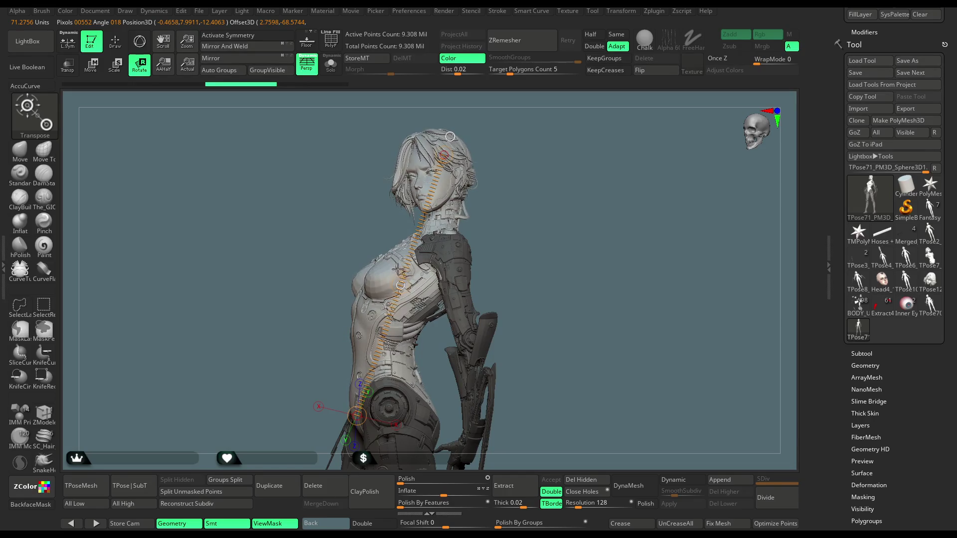
{"action": "mouse_move", "coordinate": [545, 163]}
{"action": "left_mouse_down"}
{"action": "mouse_move", "coordinate": [486, 159]}
{"action": "mouse_move", "coordinate": [521, 158]}
{"action": "mouse_move", "coordinate": [448, 224]}
{"action": "left_mouse_up"}
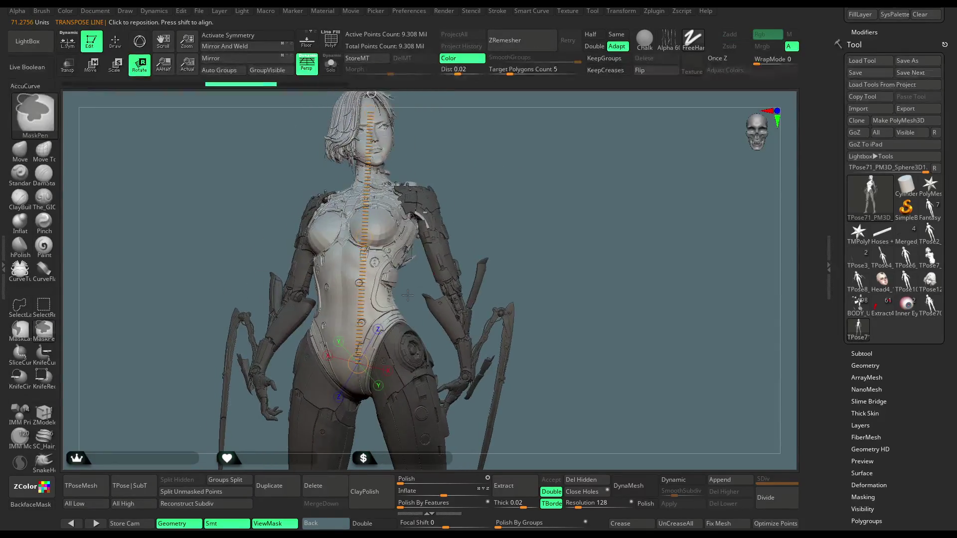
- Mask the lower body, redraw the head-to-hips action line, and check it from the back
{"action": "mouse_move", "coordinate": [408, 291]}
{"action": "left_mouse_down", "text": "ctrl"}
{"action": "mouse_move", "coordinate": [331, 342]}
{"action": "mouse_move", "coordinate": [278, 450]}
{"action": "left_mouse_up", "text": "ctrl"}
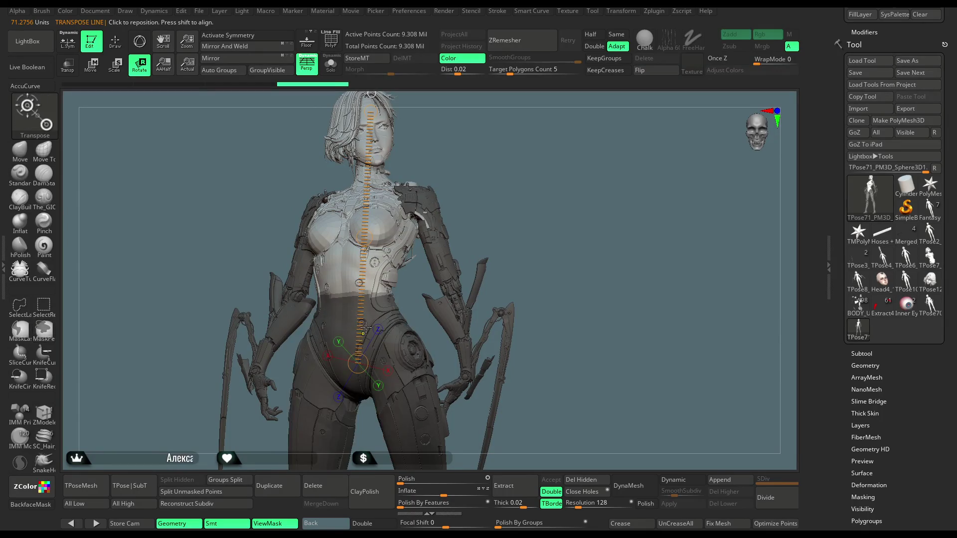
{"action": "left_click", "coordinate": [374, 311]}
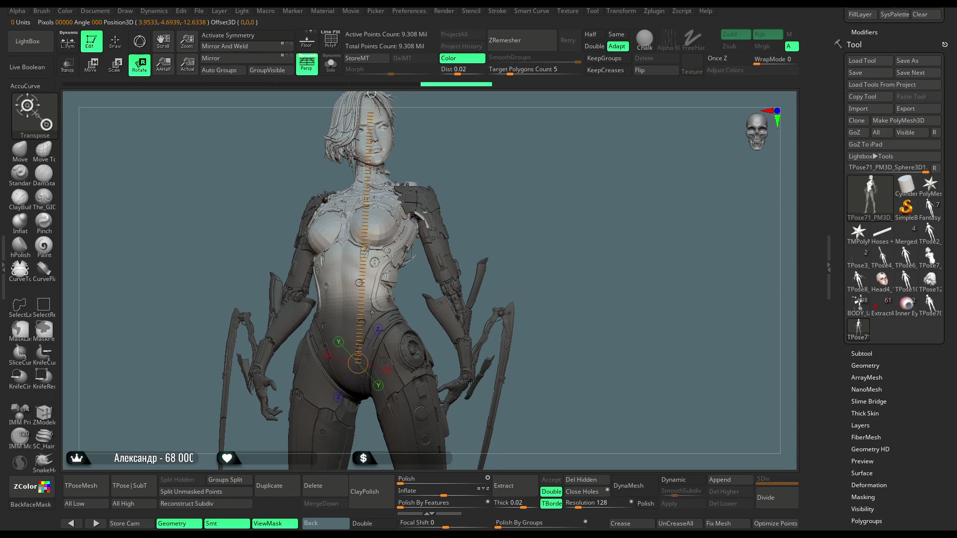
{"action": "left_click_drag", "start_coordinate": [500, 152], "coordinate": [428, 175]}
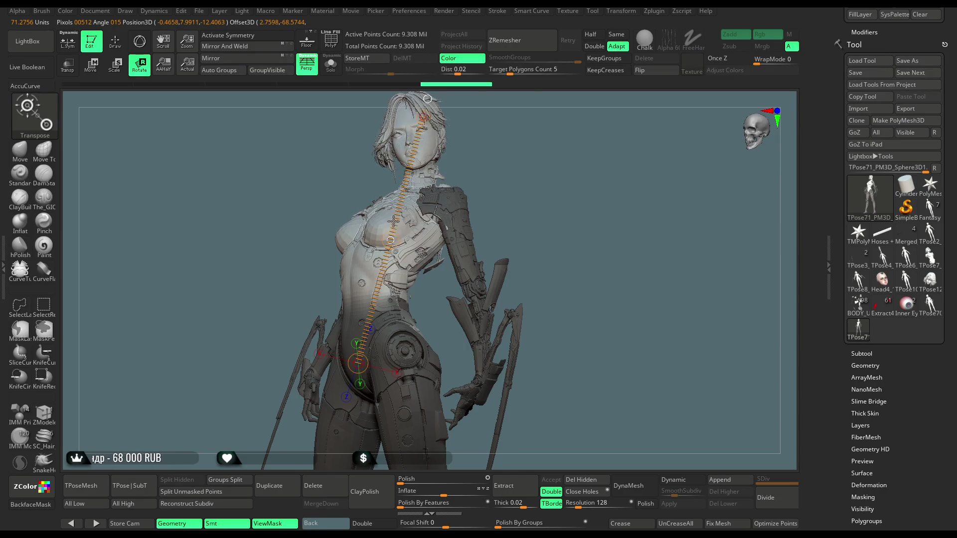
{"action": "mouse_move", "coordinate": [521, 142]}
{"action": "left_mouse_down"}
{"action": "mouse_move", "coordinate": [521, 159]}
{"action": "mouse_move", "coordinate": [380, 277]}
{"action": "left_mouse_up"}
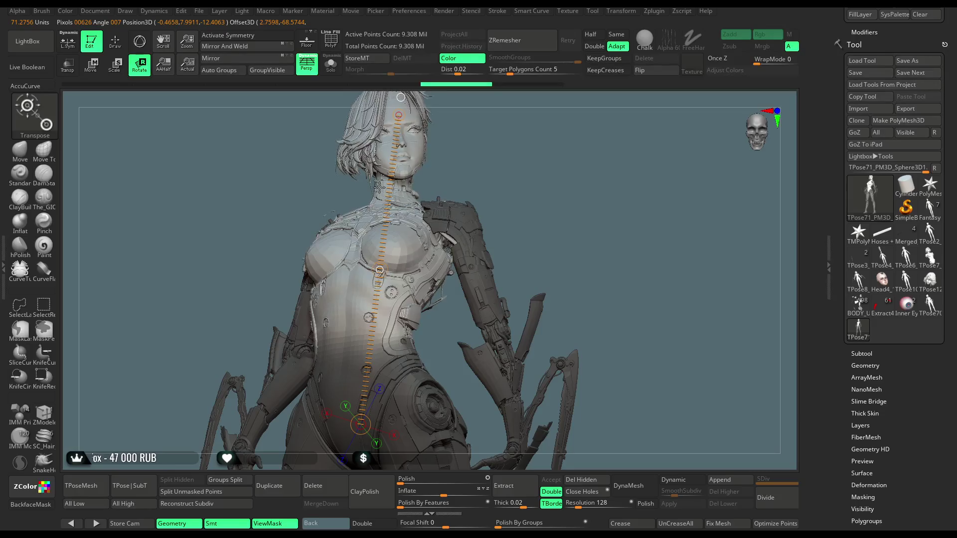
{"action": "left_click_drag", "start_coordinate": [498, 159], "coordinate": [598, 158]}
{"action": "right_click_drag", "start_coordinate": [599, 158], "coordinate": [586, 217], "text": "ctrl"}
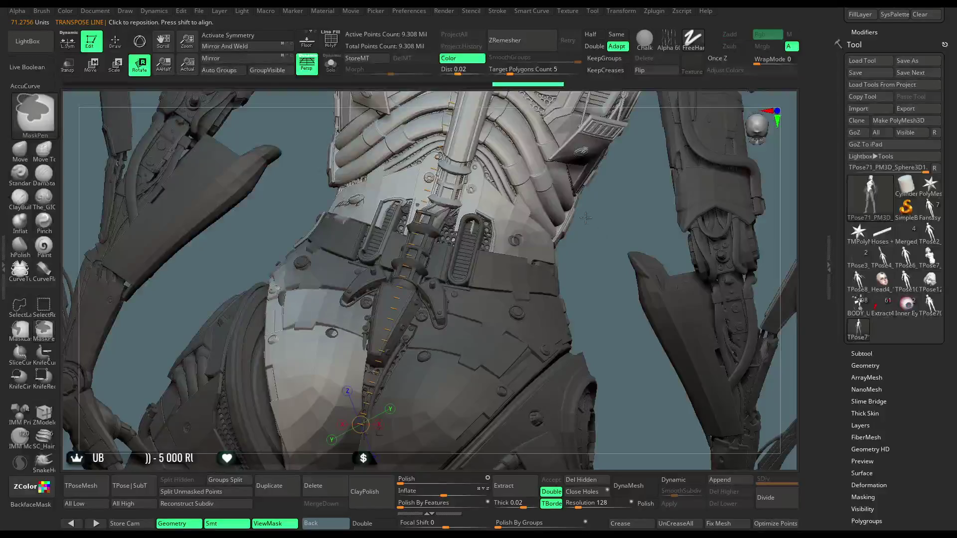
{"action": "mouse_move", "coordinate": [589, 220]}
{"action": "left_mouse_down"}
{"action": "mouse_move", "coordinate": [563, 260]}
{"action": "mouse_move", "coordinate": [548, 166]}
{"action": "mouse_move", "coordinate": [562, 182]}
{"action": "left_mouse_up"}
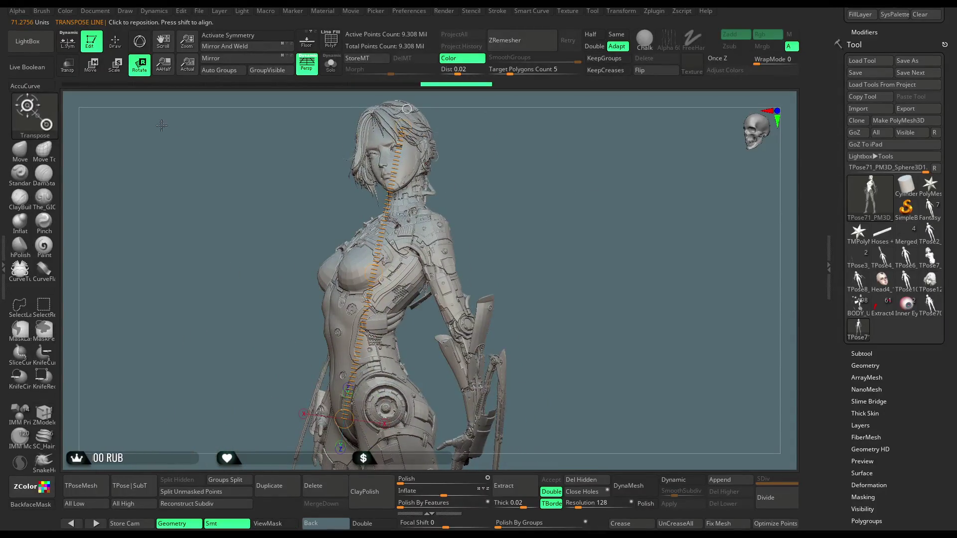
{"action": "left_click", "coordinate": [139, 45]}
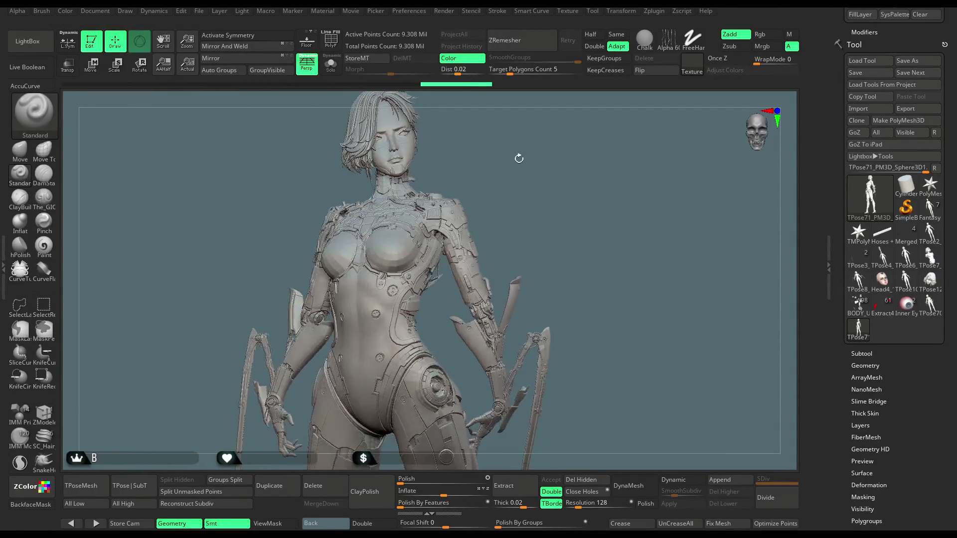
- Mask everything except the torso and switch to Move mode
{"action": "left_click", "coordinate": [387, 274], "text": "ctrl+shift"}
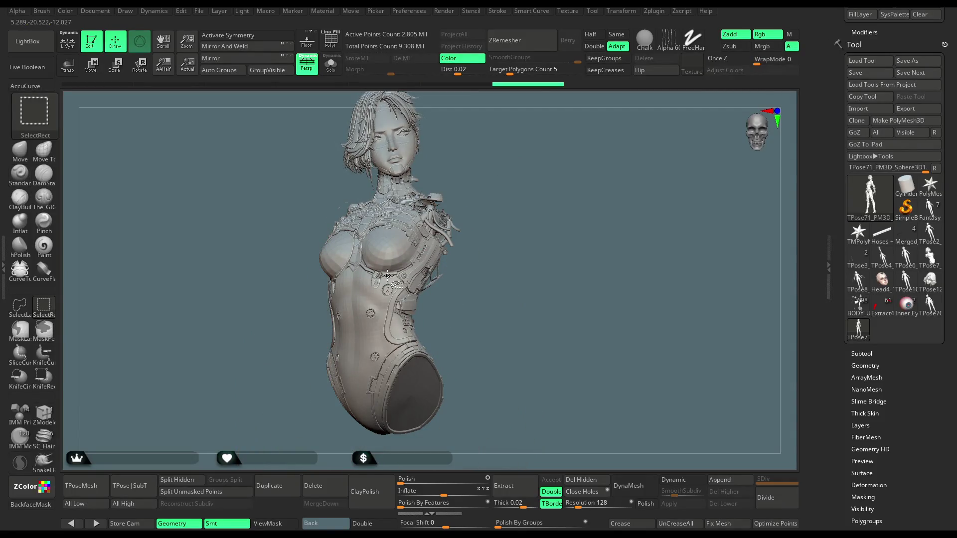
{"action": "left_click", "coordinate": [507, 170], "text": "ctrl"}
{"action": "left_click", "coordinate": [505, 166], "text": "ctrl+shift"}
{"action": "left_click", "coordinate": [505, 166], "text": "ctrl"}
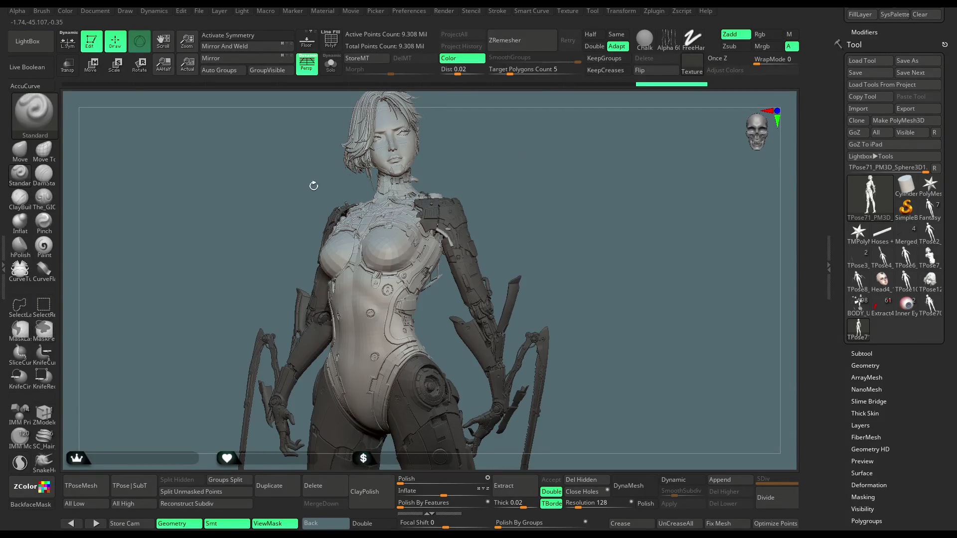
{"action": "left_click", "coordinate": [99, 73]}
{"action": "mouse_move", "coordinate": [498, 170]}
{"action": "left_mouse_down"}
{"action": "mouse_move", "coordinate": [546, 248]}
{"action": "mouse_move", "coordinate": [592, 284]}
{"action": "mouse_move", "coordinate": [519, 229]}
{"action": "left_mouse_up"}
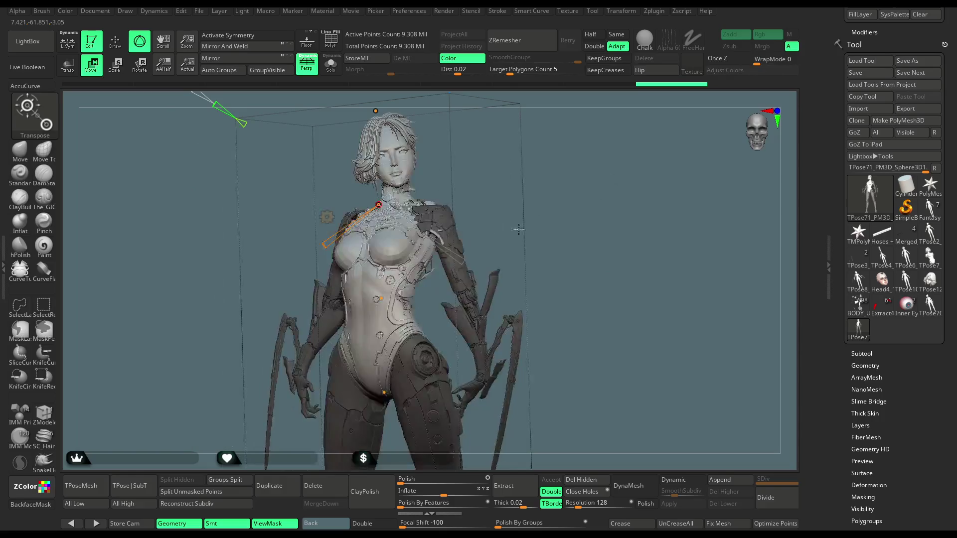
- Switch the action line to the 3D gizmo and nudge it slightly along X
{"action": "left_click", "coordinate": [328, 217]}
{"action": "left_click", "coordinate": [350, 232]}
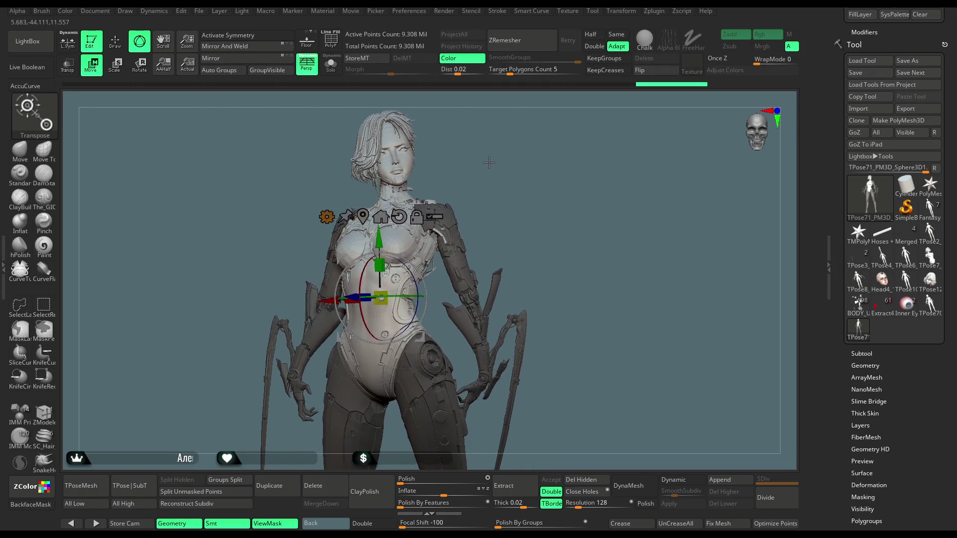
{"action": "left_click", "coordinate": [327, 217]}
{"action": "left_click", "coordinate": [492, 217]}
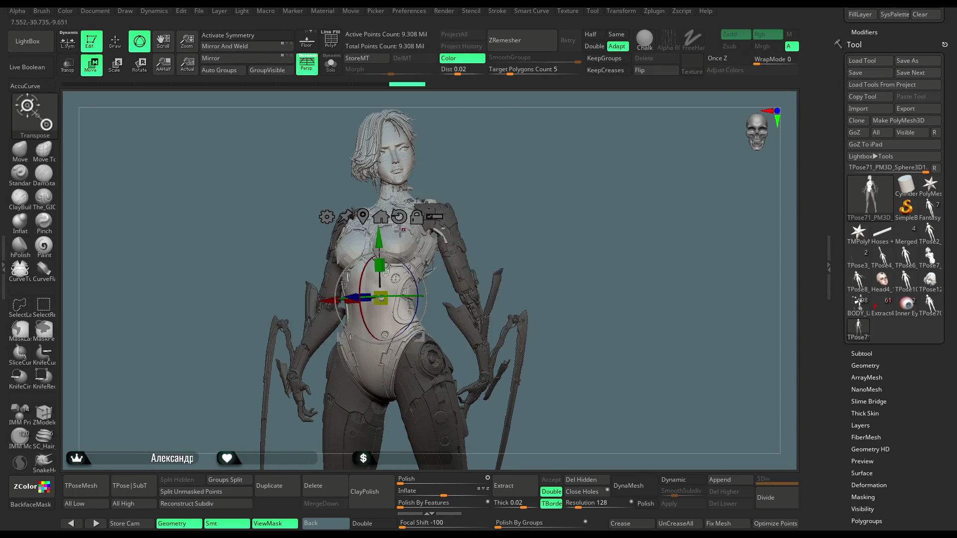
{"action": "left_click_drag", "start_coordinate": [399, 344], "coordinate": [423, 243]}
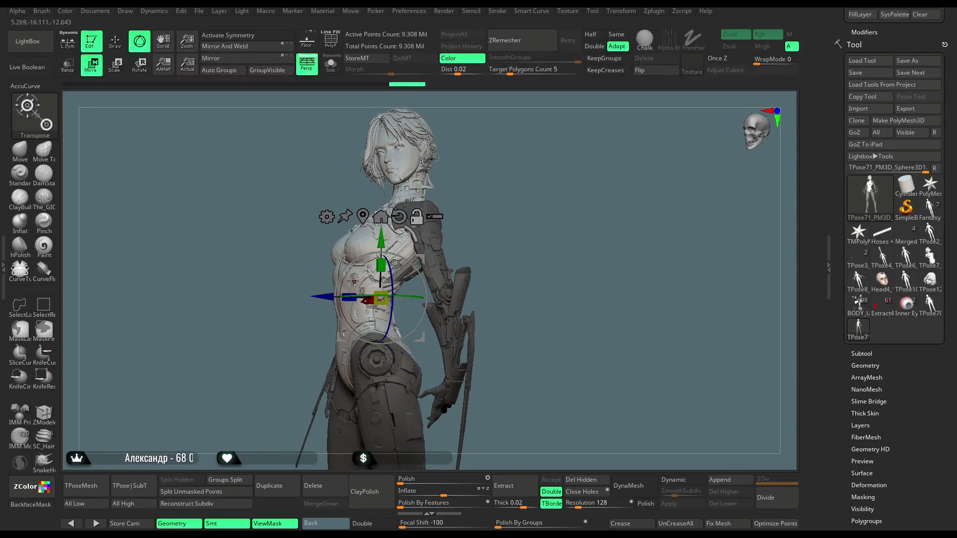
{"action": "left_click_drag", "start_coordinate": [480, 178], "coordinate": [508, 172]}
{"action": "left_click_drag", "start_coordinate": [325, 303], "coordinate": [329, 303]}
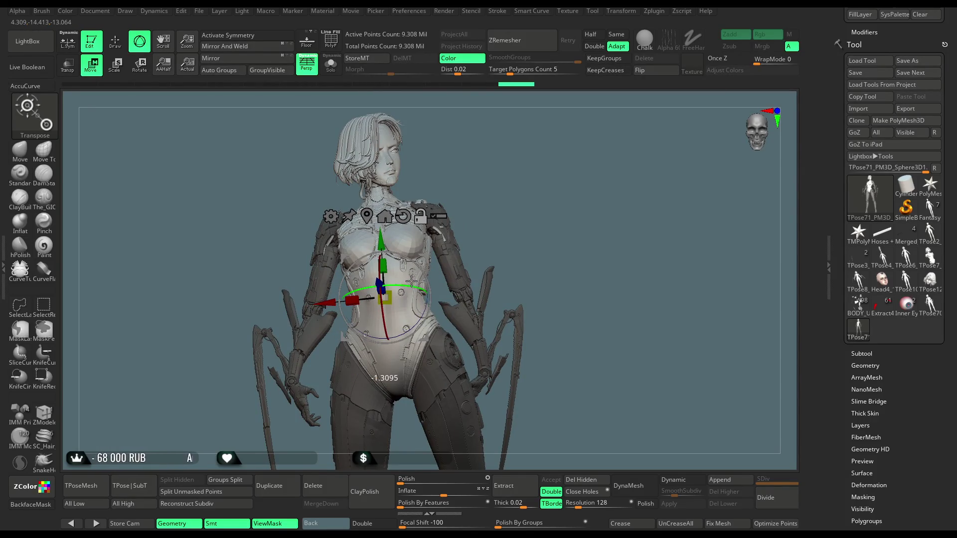
- Apply the Bend Curve deformer to bend the torso slightly, then frame the head
{"action": "left_click", "coordinate": [331, 215]}
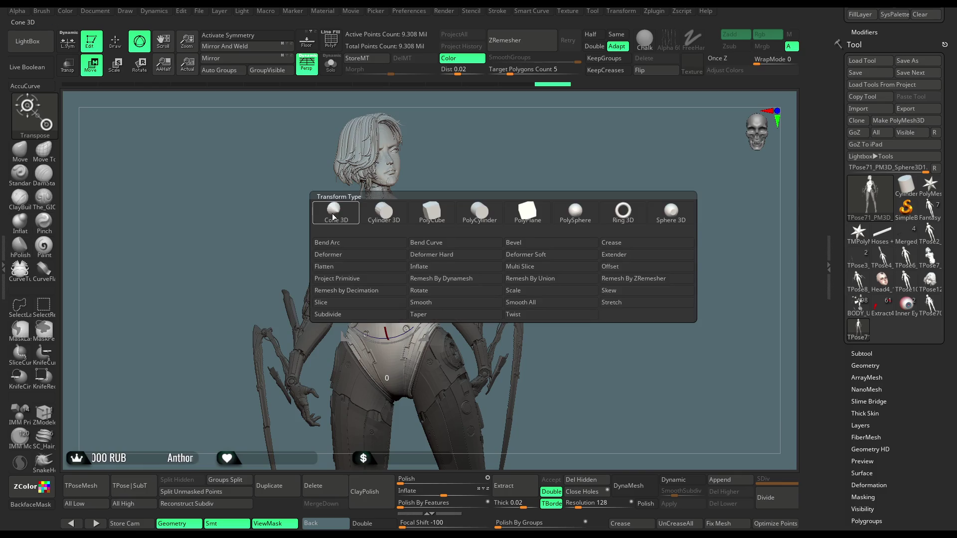
{"action": "left_click", "coordinate": [413, 242]}
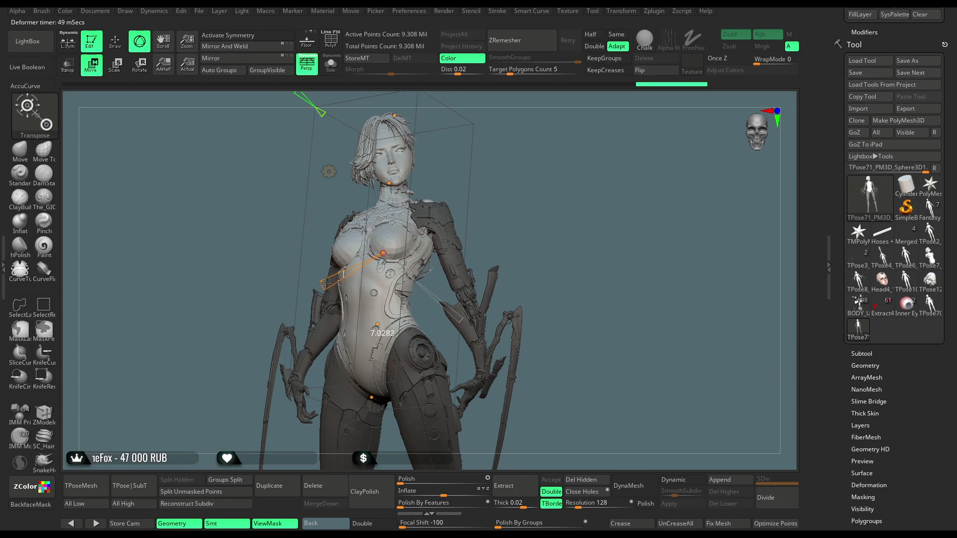
{"action": "mouse_move", "coordinate": [478, 168]}
{"action": "left_mouse_down"}
{"action": "mouse_move", "coordinate": [466, 166]}
{"action": "mouse_move", "coordinate": [329, 279]}
{"action": "left_mouse_up"}
{"action": "left_click_drag", "start_coordinate": [329, 280], "coordinate": [334, 273]}
{"action": "key", "text": "q"}
{"action": "key", "text": "ctrl"}
{"action": "mouse_move", "coordinate": [378, 150]}
{"action": "left_mouse_down"}
{"action": "mouse_move", "coordinate": [581, 147]}
{"action": "mouse_move", "coordinate": [566, 166]}
{"action": "mouse_move", "coordinate": [599, 166]}
{"action": "mouse_move", "coordinate": [572, 233]}
{"action": "mouse_move", "coordinate": [577, 221]}
{"action": "left_mouse_up"}
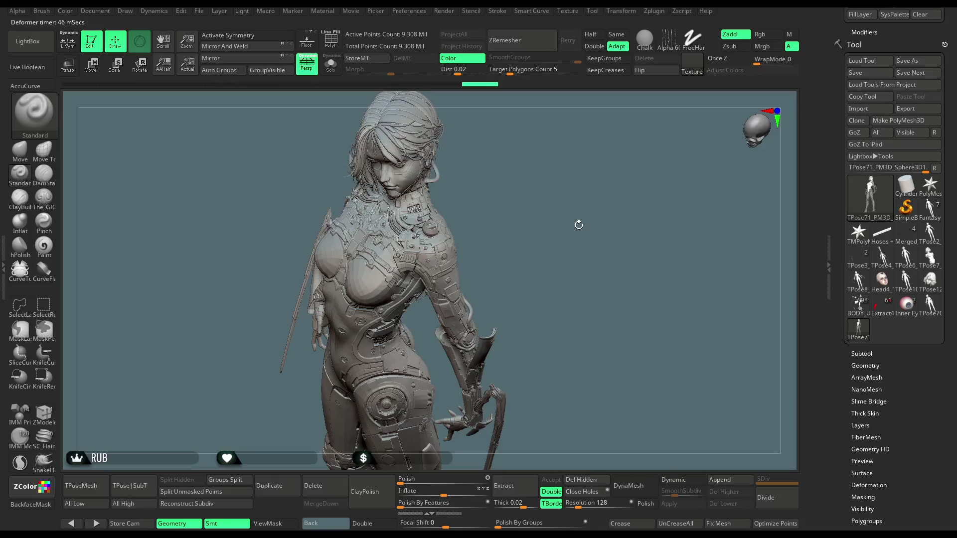
- Hide the torso to isolate the arms and try masking the right arm
{"action": "mouse_move", "coordinate": [544, 173]}
{"action": "left_mouse_down"}
{"action": "mouse_move", "coordinate": [551, 124]}
{"action": "mouse_move", "coordinate": [493, 192]}
{"action": "left_mouse_up"}
{"action": "key", "text": "ctrl+shift"}
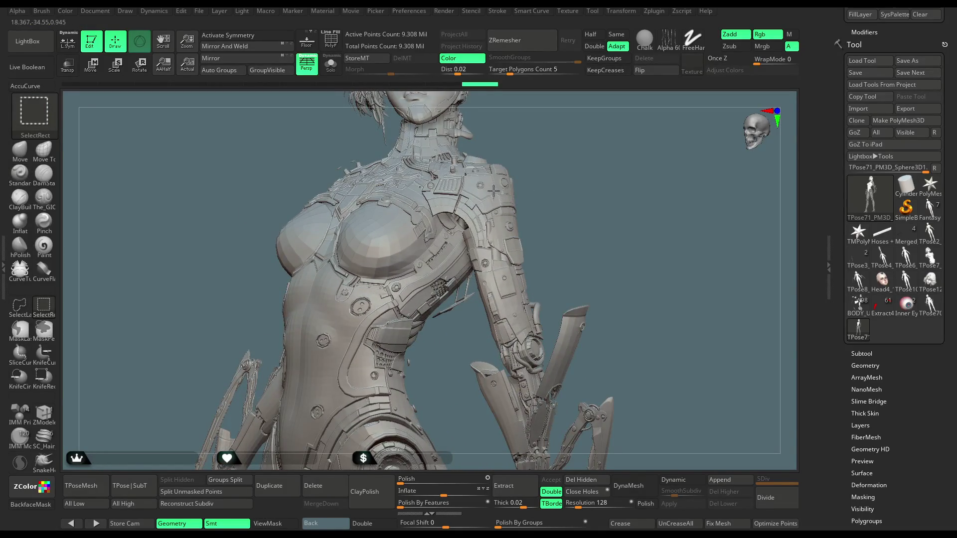
{"action": "left_click", "coordinate": [494, 191], "text": "ctrl+shift"}
{"action": "mouse_move", "coordinate": [479, 149]}
{"action": "left_mouse_down"}
{"action": "mouse_move", "coordinate": [449, 175]}
{"action": "mouse_move", "coordinate": [437, 211]}
{"action": "mouse_move", "coordinate": [429, 419]}
{"action": "left_mouse_up"}
{"action": "key", "text": "ctrl"}
{"action": "mouse_move", "coordinate": [555, 218]}
{"action": "left_mouse_down", "text": "ctrl"}
{"action": "mouse_move", "coordinate": [577, 188]}
{"action": "mouse_move", "coordinate": [567, 160]}
{"action": "left_mouse_up", "text": "ctrl"}
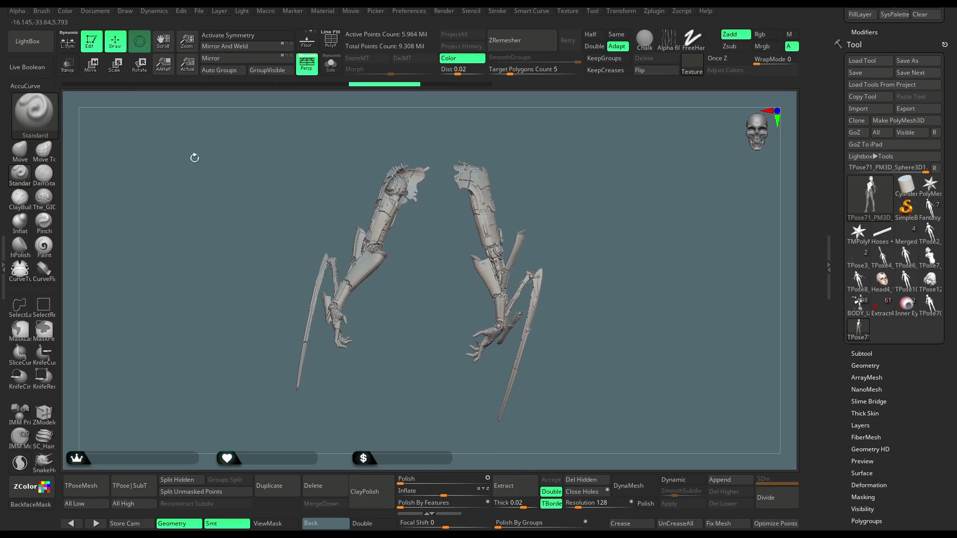
- Mask the right arm with MaskLasso, show all, and invert the mask
{"action": "left_click", "coordinate": [30, 316]}
{"action": "left_click", "coordinate": [143, 329]}
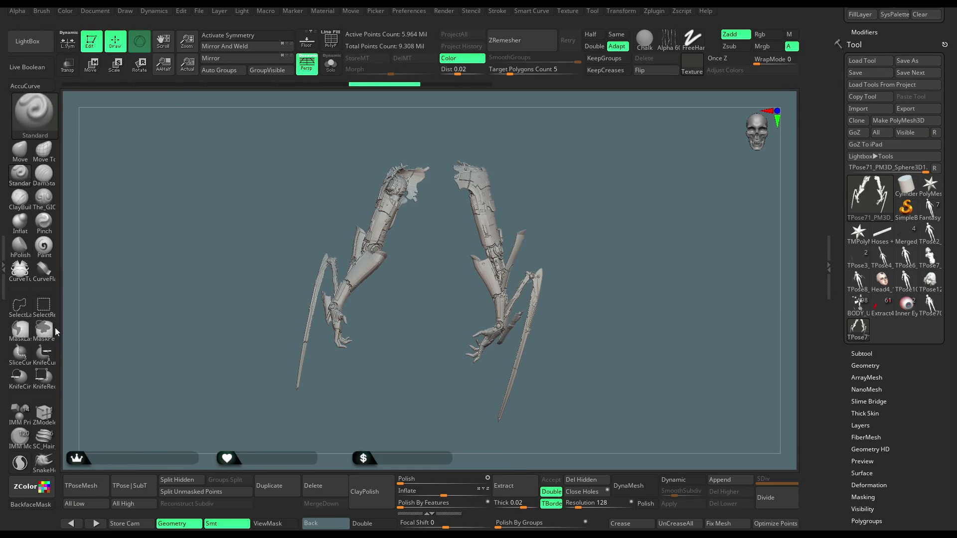
{"action": "left_click", "coordinate": [33, 329]}
{"action": "left_click", "coordinate": [146, 352]}
{"action": "mouse_move", "coordinate": [444, 157]}
{"action": "left_mouse_down", "text": "ctrl"}
{"action": "mouse_move", "coordinate": [439, 405]}
{"action": "mouse_move", "coordinate": [648, 416]}
{"action": "left_mouse_up", "text": "ctrl"}
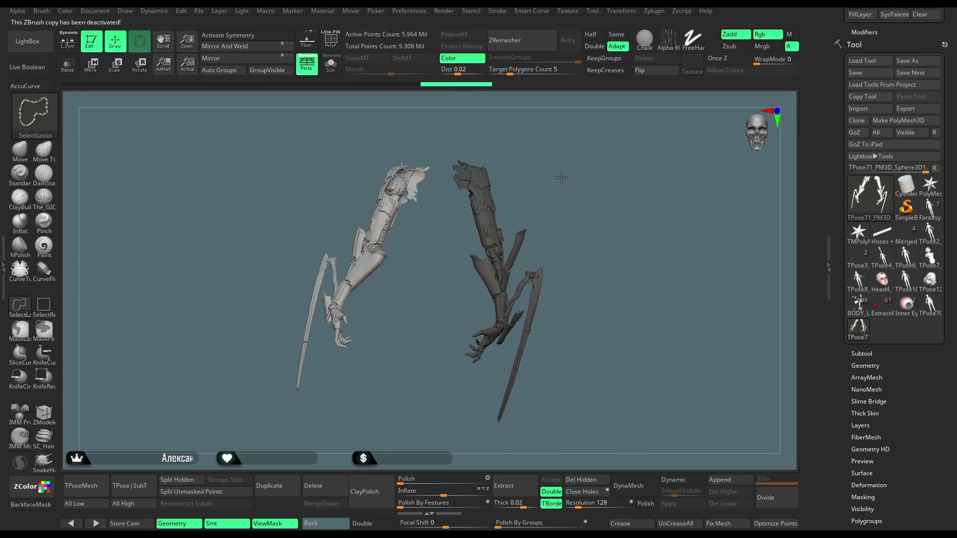
{"action": "left_click", "coordinate": [560, 176], "text": "ctrl+shift"}
{"action": "left_click", "coordinate": [564, 160], "text": "ctrl"}
{"action": "mouse_move", "coordinate": [564, 160]}
{"action": "left_mouse_down", "text": "alt"}
{"action": "mouse_move", "coordinate": [558, 202]}
{"action": "mouse_move", "coordinate": [496, 232]}
{"action": "left_mouse_up", "text": "alt"}
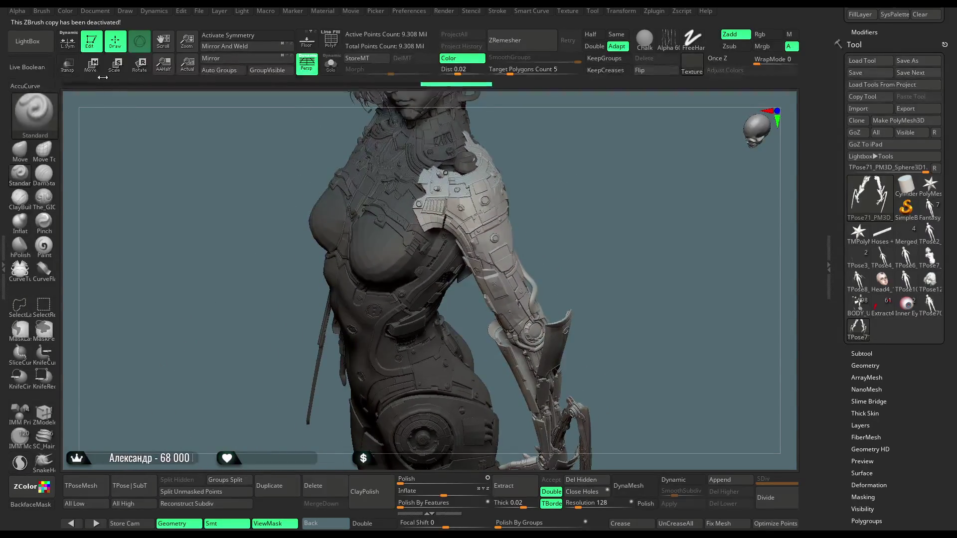
- Switch to the plain Gizmo 3D and inspect the shoulder from several angles
{"action": "key", "text": "w"}
{"action": "left_click", "coordinate": [354, 134]}
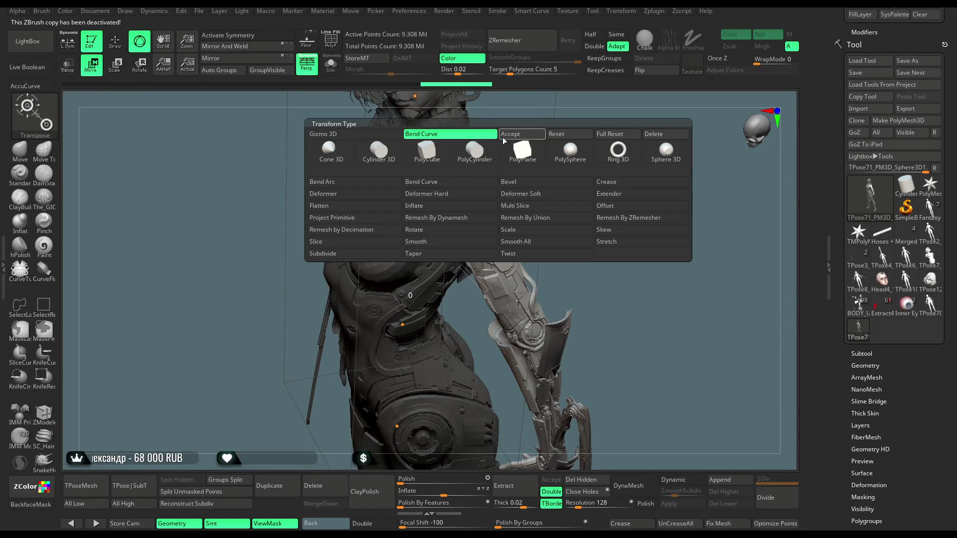
{"action": "left_click", "coordinate": [501, 134]}
{"action": "left_click_drag", "start_coordinate": [528, 299], "coordinate": [486, 269]}
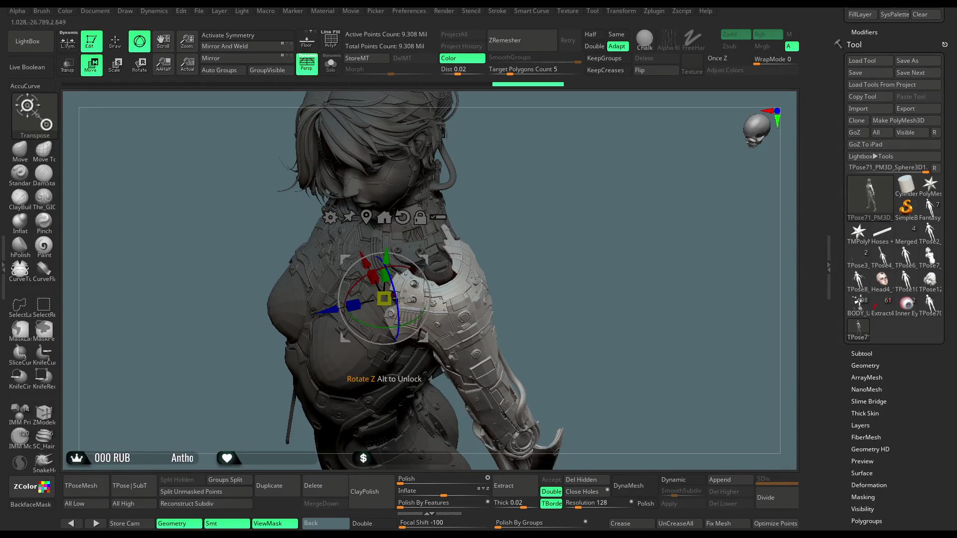
{"action": "left_click_drag", "start_coordinate": [415, 315], "coordinate": [395, 305]}
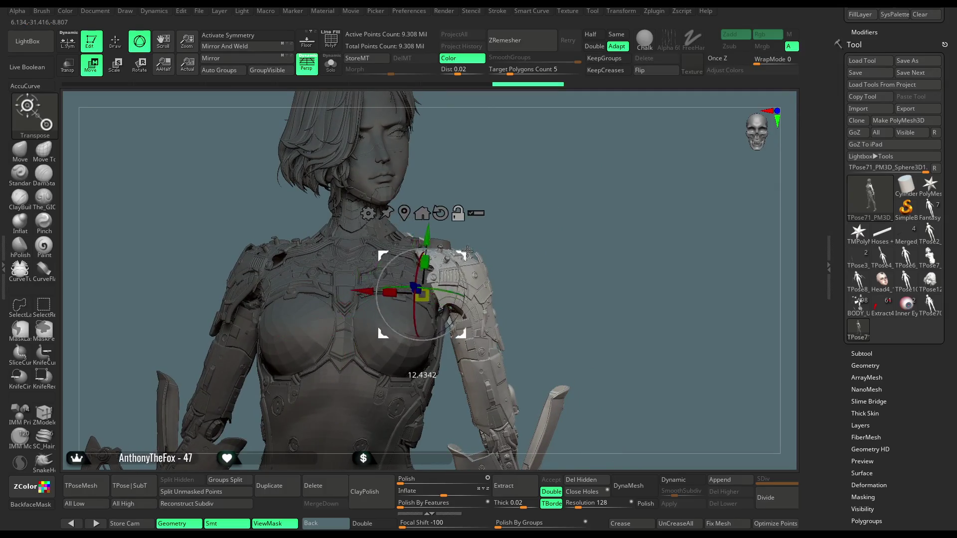
{"action": "left_click_drag", "start_coordinate": [501, 229], "coordinate": [486, 270]}
{"action": "mouse_move", "coordinate": [612, 234]}
{"action": "left_mouse_down"}
{"action": "mouse_move", "coordinate": [613, 322]}
{"action": "mouse_move", "coordinate": [625, 233]}
{"action": "mouse_move", "coordinate": [590, 185]}
{"action": "mouse_move", "coordinate": [515, 218]}
{"action": "left_mouse_up"}
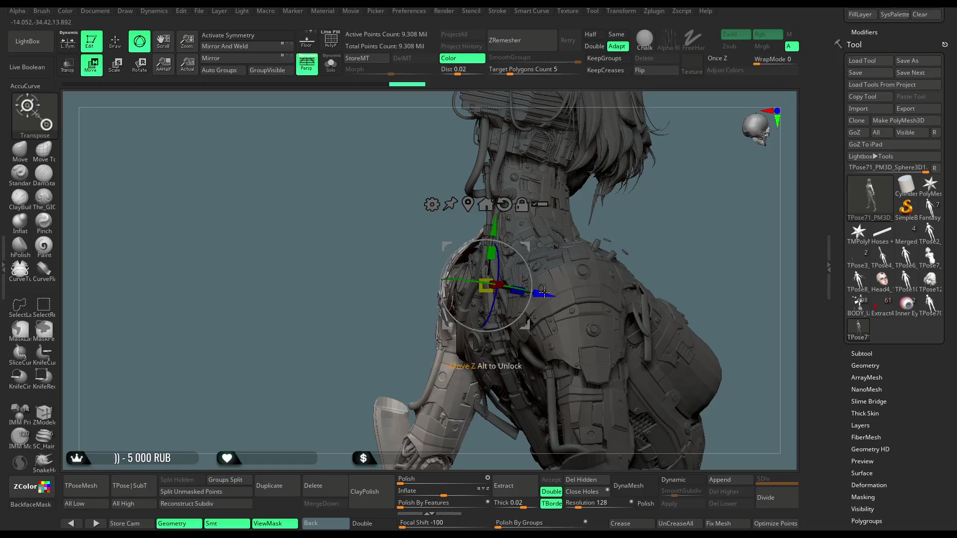
{"action": "mouse_move", "coordinate": [520, 297]}
{"action": "left_mouse_down"}
{"action": "mouse_move", "coordinate": [614, 209]}
{"action": "mouse_move", "coordinate": [625, 262]}
{"action": "left_mouse_up"}
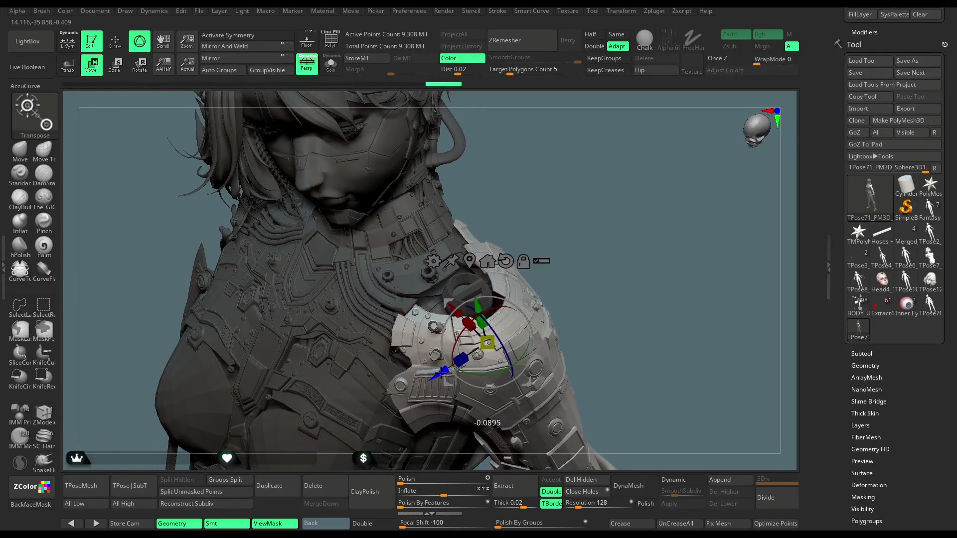
{"action": "mouse_move", "coordinate": [440, 373]}
{"action": "left_mouse_down"}
{"action": "mouse_move", "coordinate": [525, 164]}
{"action": "mouse_move", "coordinate": [502, 162]}
{"action": "mouse_move", "coordinate": [603, 184]}
{"action": "mouse_move", "coordinate": [592, 168]}
{"action": "mouse_move", "coordinate": [620, 157]}
{"action": "mouse_move", "coordinate": [576, 195]}
{"action": "mouse_move", "coordinate": [586, 192]}
{"action": "mouse_move", "coordinate": [499, 181]}
{"action": "left_mouse_up"}
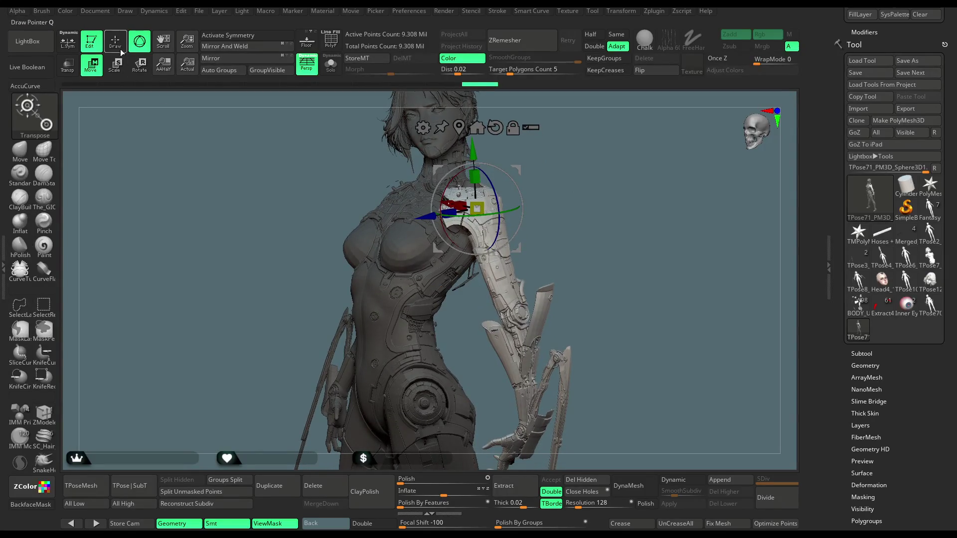
- Return to Draw mode, hide and re-show the body, and pick the rectangle selection brush
{"action": "left_click", "coordinate": [121, 51]}
{"action": "mouse_move", "coordinate": [504, 135]}
{"action": "left_mouse_down"}
{"action": "mouse_move", "coordinate": [552, 158]}
{"action": "mouse_move", "coordinate": [494, 205]}
{"action": "left_mouse_up"}
{"action": "key", "text": "ctrl+shift"}
{"action": "left_click", "coordinate": [499, 211], "text": "ctrl+shift"}
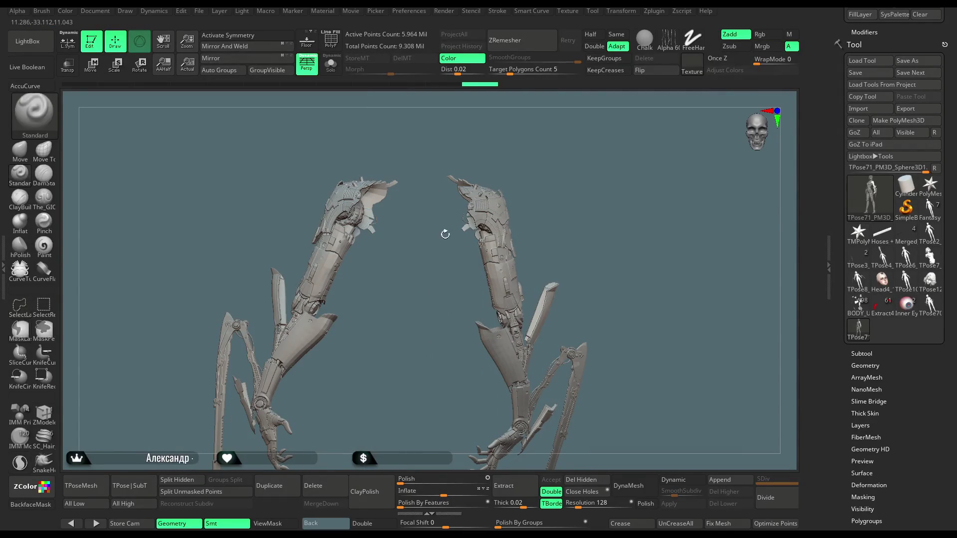
{"action": "left_click", "coordinate": [554, 160], "text": "ctrl+shift"}
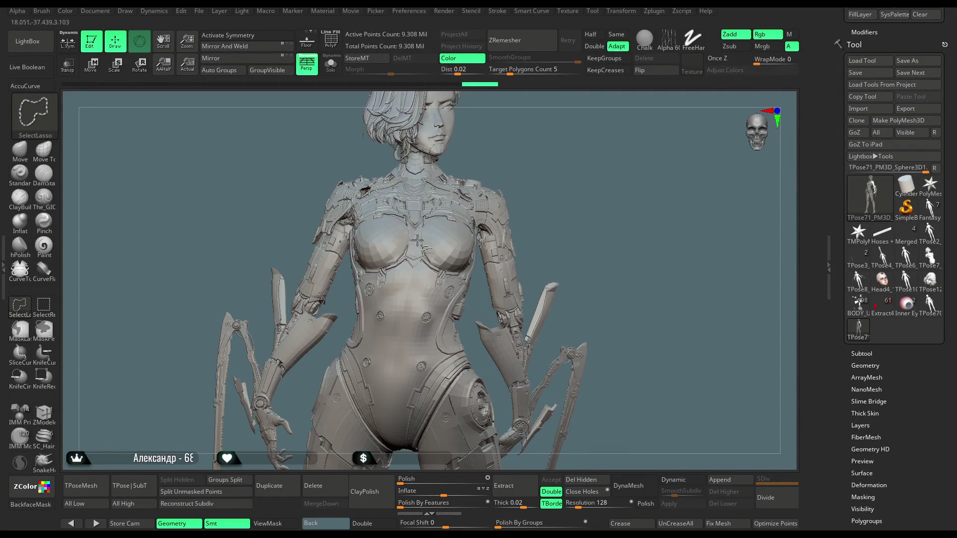
{"action": "left_click", "coordinate": [42, 311]}
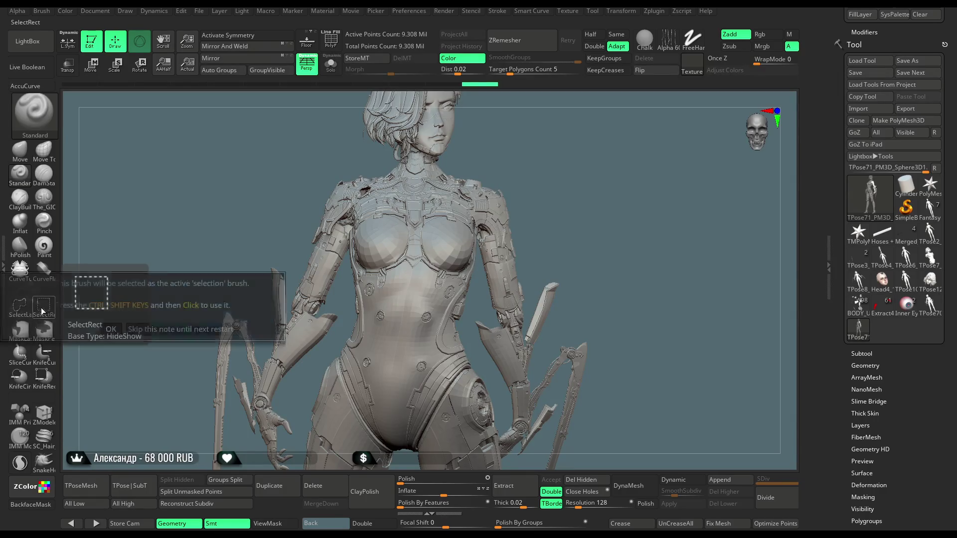
{"action": "left_click", "coordinate": [239, 331]}
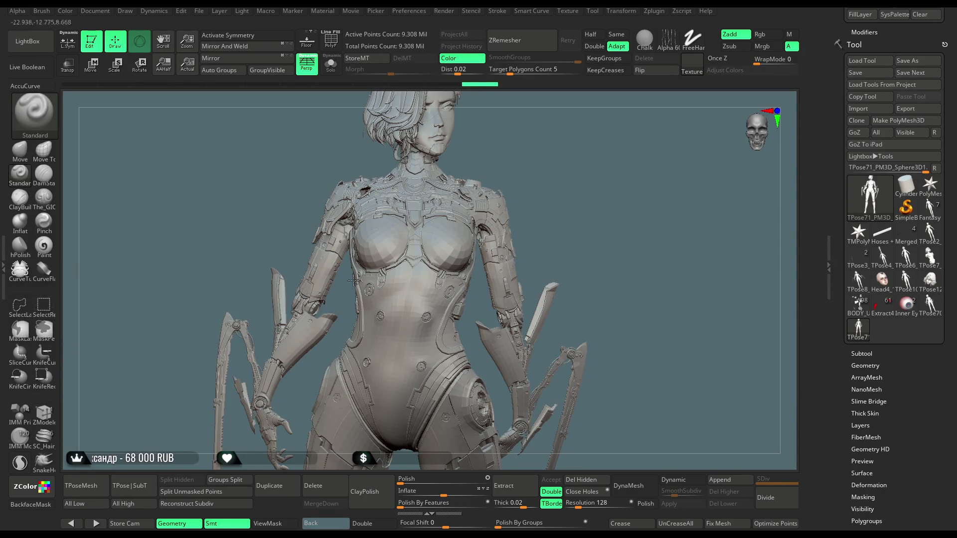
- Mask everything except the left arm and place the Gizmo 3D at its shoulder
{"action": "left_click", "coordinate": [502, 220], "text": "ctrl+shift"}
{"action": "key", "text": "f"}
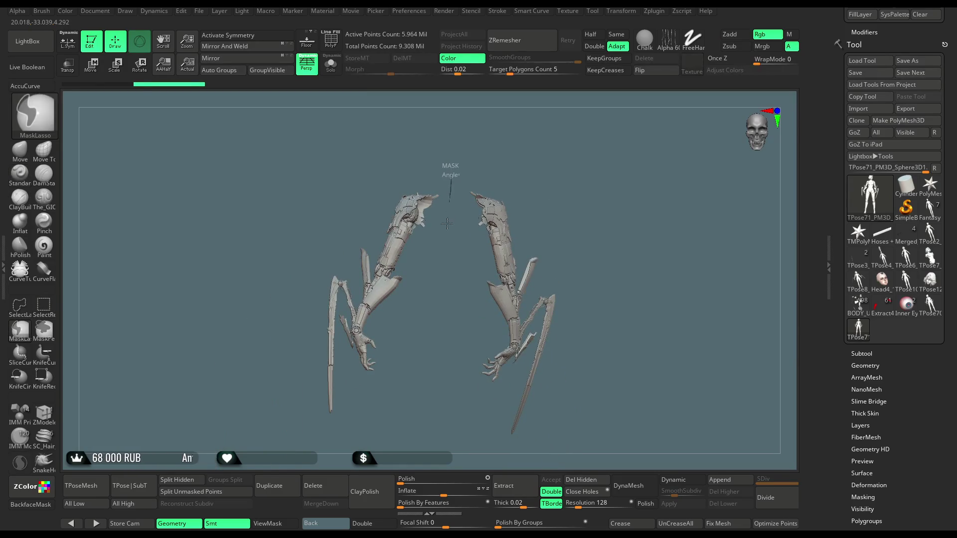
{"action": "left_click_drag", "start_coordinate": [403, 406], "coordinate": [282, 464]}
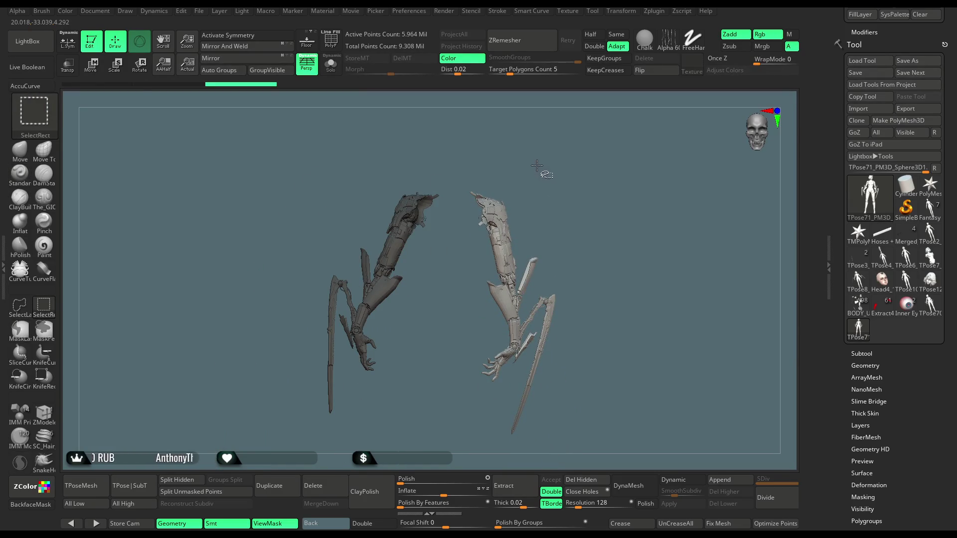
{"action": "left_click", "coordinate": [530, 166], "text": "ctrl+shift"}
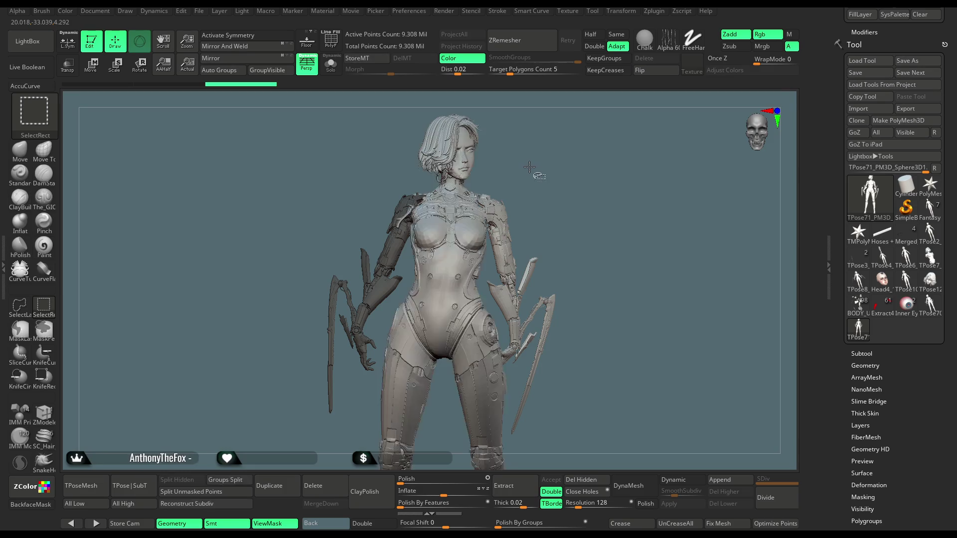
{"action": "left_click", "coordinate": [532, 174], "text": "ctrl"}
{"action": "mouse_move", "coordinate": [532, 174]}
{"action": "left_mouse_down"}
{"action": "mouse_move", "coordinate": [576, 162]}
{"action": "mouse_move", "coordinate": [549, 200]}
{"action": "mouse_move", "coordinate": [592, 238]}
{"action": "mouse_move", "coordinate": [604, 147]}
{"action": "mouse_move", "coordinate": [579, 98]}
{"action": "mouse_move", "coordinate": [597, 196]}
{"action": "mouse_move", "coordinate": [618, 170]}
{"action": "mouse_move", "coordinate": [614, 143]}
{"action": "left_mouse_up"}
{"action": "left_click", "coordinate": [101, 70]}
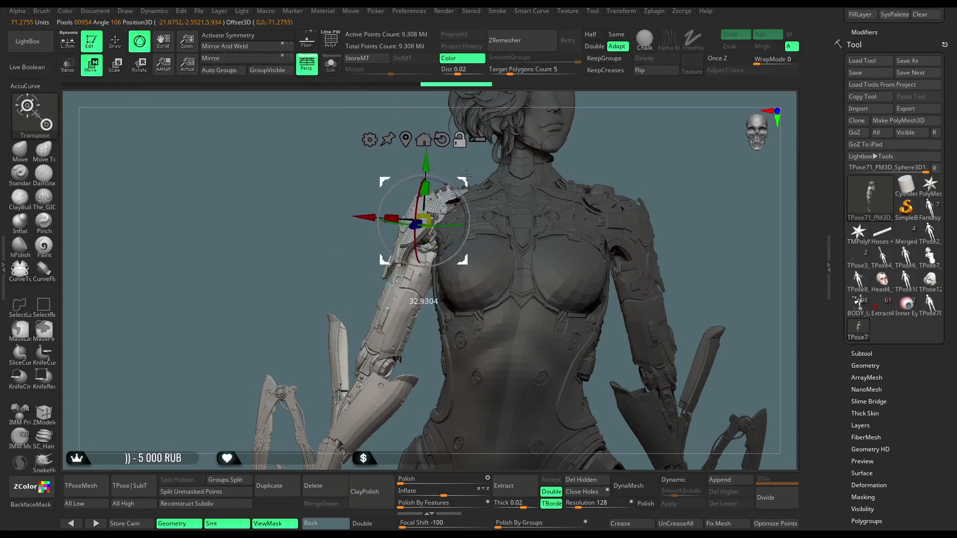
{"action": "left_click_drag", "start_coordinate": [324, 283], "coordinate": [505, 269]}
- Orbit around the freed shoulder to view it from above, the side and behind
{"action": "left_click_drag", "start_coordinate": [442, 241], "coordinate": [456, 258]}
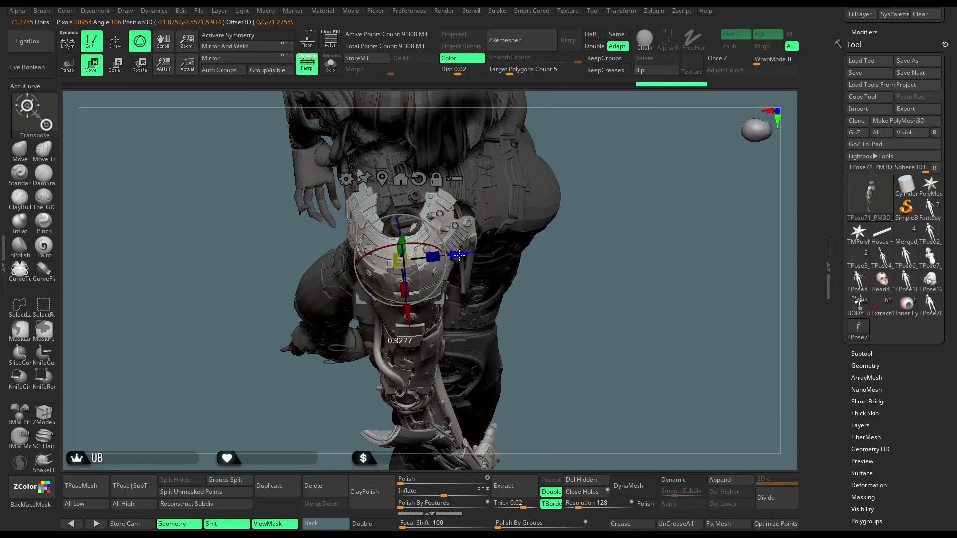
{"action": "mouse_move", "coordinate": [605, 188]}
{"action": "left_mouse_down"}
{"action": "mouse_move", "coordinate": [415, 298]}
{"action": "mouse_move", "coordinate": [424, 325]}
{"action": "mouse_move", "coordinate": [445, 270]}
{"action": "mouse_move", "coordinate": [425, 164]}
{"action": "left_mouse_up"}
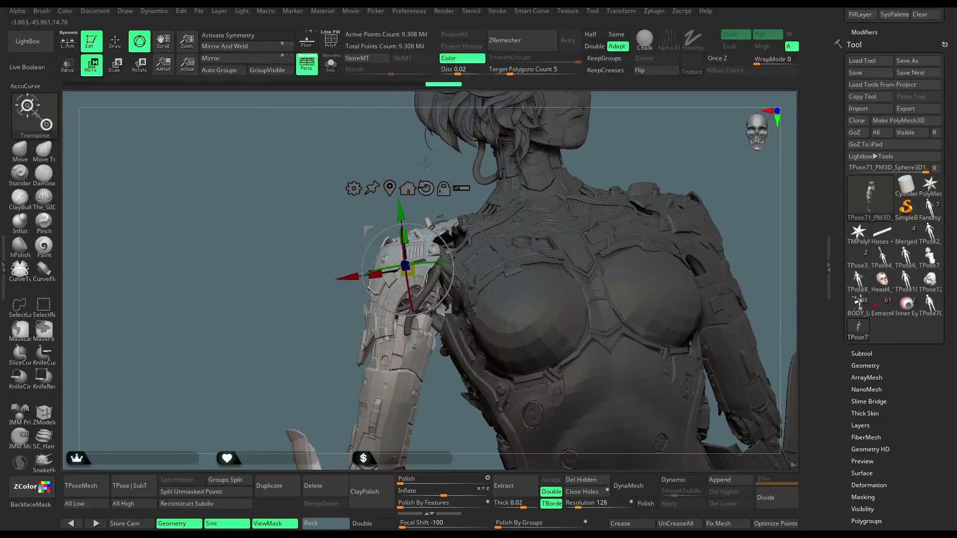
{"action": "mouse_move", "coordinate": [308, 269]}
{"action": "left_mouse_down"}
{"action": "mouse_move", "coordinate": [277, 301]}
{"action": "mouse_move", "coordinate": [301, 294]}
{"action": "mouse_move", "coordinate": [291, 308]}
{"action": "left_mouse_up"}
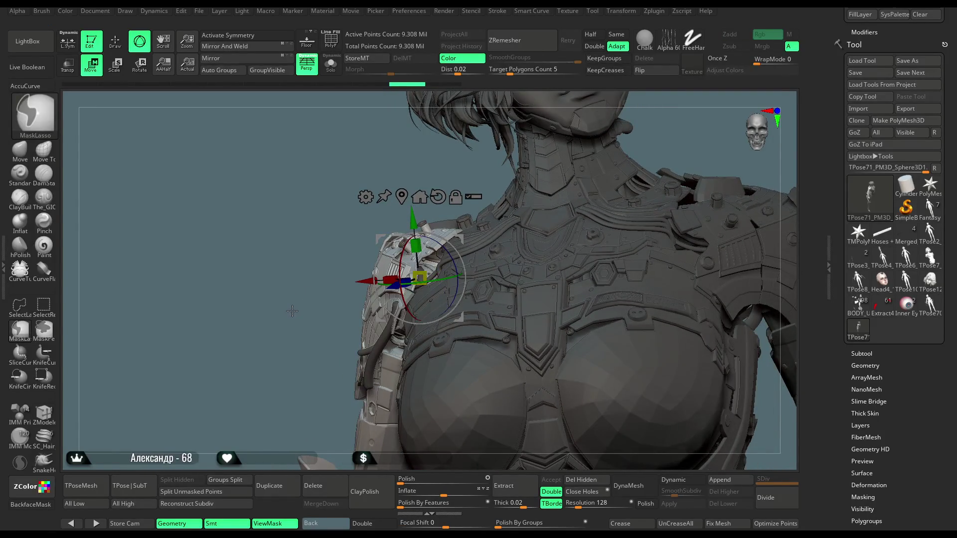
{"action": "key", "text": "ctrl+shift"}
{"action": "mouse_move", "coordinate": [292, 310]}
{"action": "left_mouse_down"}
{"action": "mouse_move", "coordinate": [303, 300]}
{"action": "mouse_move", "coordinate": [428, 297]}
{"action": "left_mouse_up"}
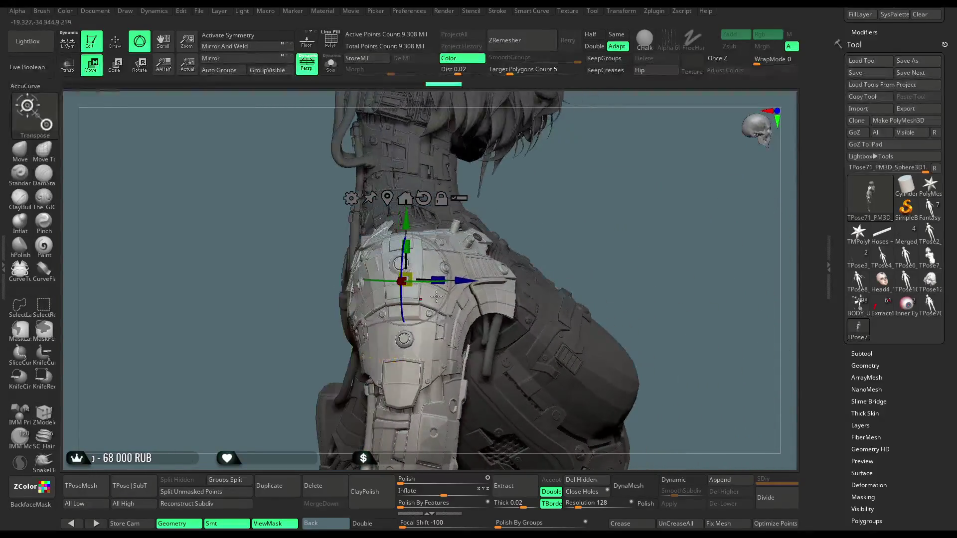
{"action": "mouse_move", "coordinate": [585, 195]}
{"action": "left_mouse_down"}
{"action": "mouse_move", "coordinate": [504, 224]}
{"action": "mouse_move", "coordinate": [434, 272]}
{"action": "left_mouse_up"}
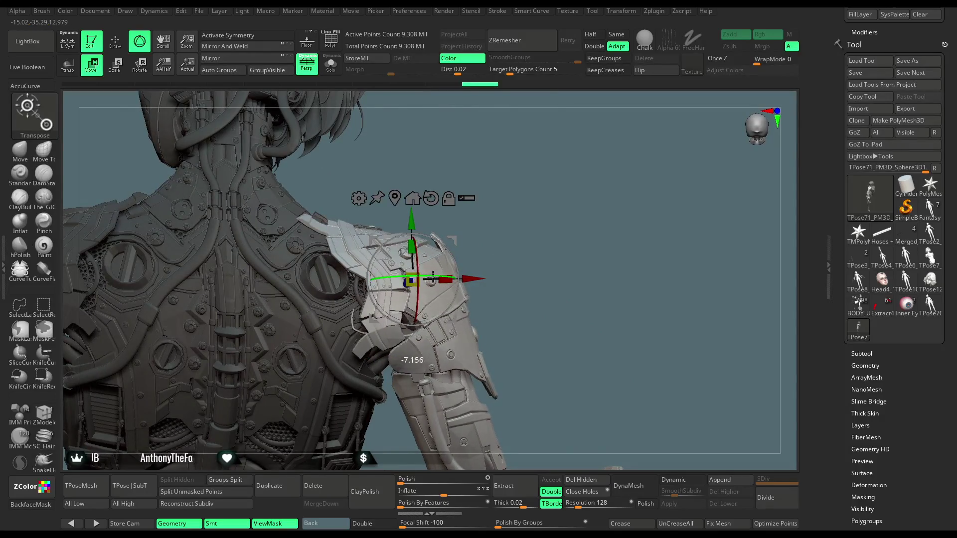
{"action": "mouse_move", "coordinate": [571, 200]}
{"action": "left_mouse_down"}
{"action": "mouse_move", "coordinate": [466, 198]}
{"action": "mouse_move", "coordinate": [469, 286]}
{"action": "mouse_move", "coordinate": [412, 300]}
{"action": "left_mouse_up"}
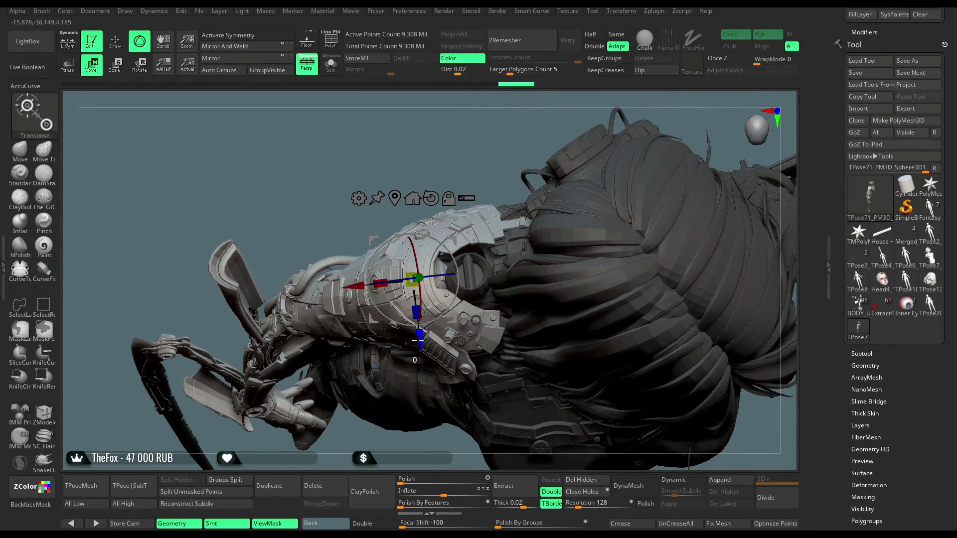
- Rotate the shoulder armour piece and nudge it along X, then zoom out to the upper body
{"action": "left_click_drag", "start_coordinate": [418, 340], "coordinate": [419, 344]}
{"action": "left_click_drag", "start_coordinate": [468, 175], "coordinate": [452, 249]}
{"action": "left_click_drag", "start_coordinate": [424, 329], "coordinate": [429, 318]}
{"action": "left_click_drag", "start_coordinate": [360, 288], "coordinate": [362, 290]}
{"action": "left_click_drag", "start_coordinate": [339, 259], "coordinate": [301, 213]}
{"action": "left_click_drag", "start_coordinate": [330, 267], "coordinate": [605, 166]}
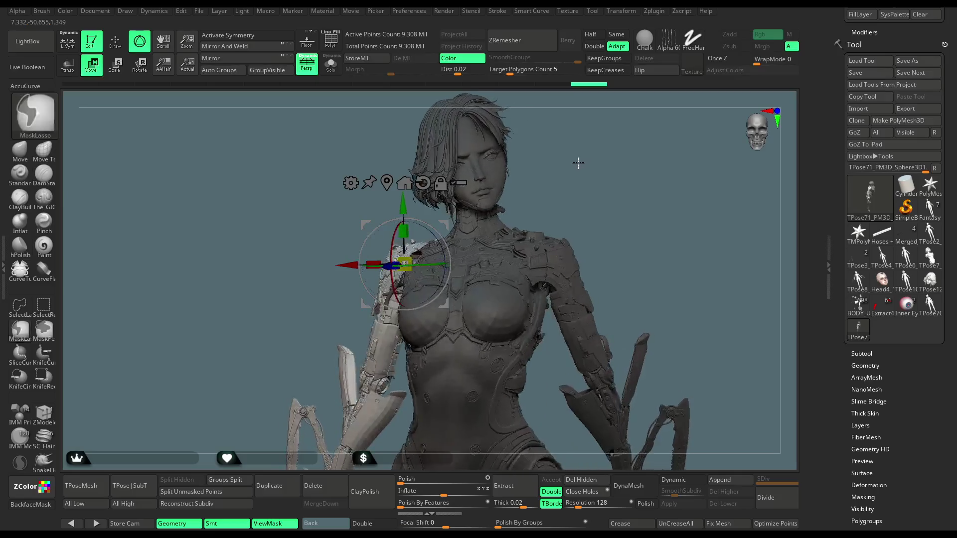
- Inspect the adjusted shoulder armour from several angles, then exit to Draw mode
{"action": "mouse_move", "coordinate": [580, 163]}
{"action": "left_mouse_down"}
{"action": "mouse_move", "coordinate": [570, 161]}
{"action": "mouse_move", "coordinate": [547, 348]}
{"action": "left_mouse_up"}
{"action": "mouse_move", "coordinate": [448, 126]}
{"action": "left_mouse_down"}
{"action": "mouse_move", "coordinate": [468, 117]}
{"action": "mouse_move", "coordinate": [571, 122]}
{"action": "mouse_move", "coordinate": [420, 284]}
{"action": "left_mouse_up"}
{"action": "left_click_drag", "start_coordinate": [455, 255], "coordinate": [534, 221]}
{"action": "left_click_drag", "start_coordinate": [509, 215], "coordinate": [490, 306]}
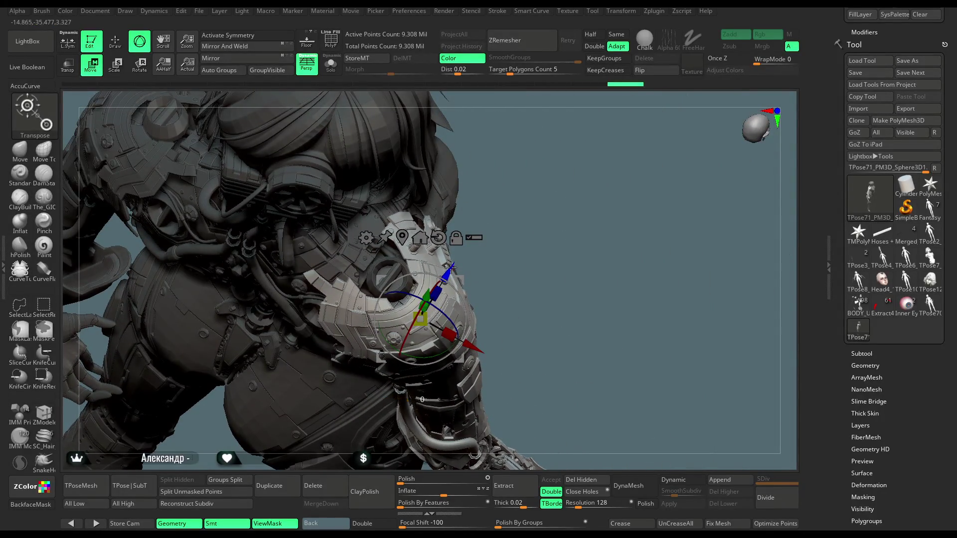
{"action": "mouse_move", "coordinate": [450, 267]}
{"action": "left_mouse_down"}
{"action": "mouse_move", "coordinate": [567, 209]}
{"action": "mouse_move", "coordinate": [570, 190]}
{"action": "mouse_move", "coordinate": [633, 122]}
{"action": "mouse_move", "coordinate": [385, 162]}
{"action": "left_mouse_up"}
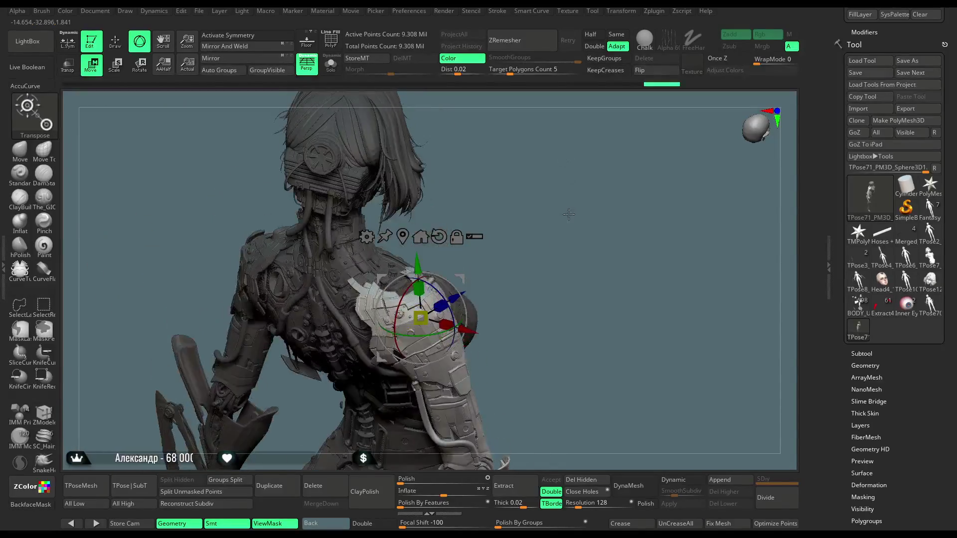
{"action": "key", "text": "q"}
{"action": "mouse_move", "coordinate": [581, 136]}
{"action": "left_mouse_down"}
{"action": "mouse_move", "coordinate": [569, 155]}
{"action": "mouse_move", "coordinate": [579, 156]}
{"action": "mouse_move", "coordinate": [569, 155]}
{"action": "left_mouse_up"}
{"action": "scroll", "coordinate": [570, 155], "scroll_direction": "up", "scroll_amount": 5}
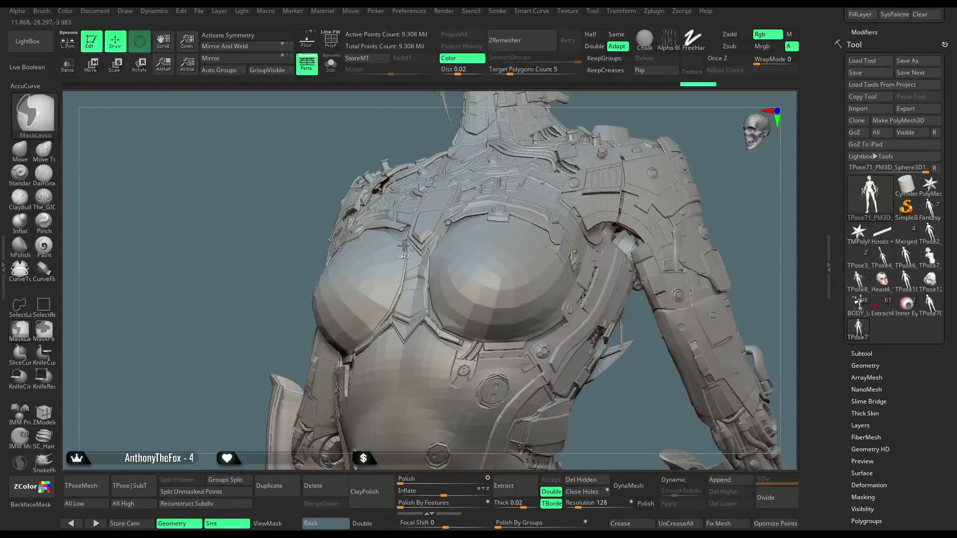
- Show the mask, lower the shoulder piece slightly along the gizmo's Y axis, and return to Draw
{"action": "key", "text": "ctrl+h"}
{"action": "key", "text": "w"}
{"action": "left_click_drag", "start_coordinate": [379, 149], "coordinate": [379, 150]}
{"action": "mouse_move", "coordinate": [265, 281]}
{"action": "left_mouse_down"}
{"action": "mouse_move", "coordinate": [388, 270]}
{"action": "mouse_move", "coordinate": [338, 220]}
{"action": "left_mouse_up"}
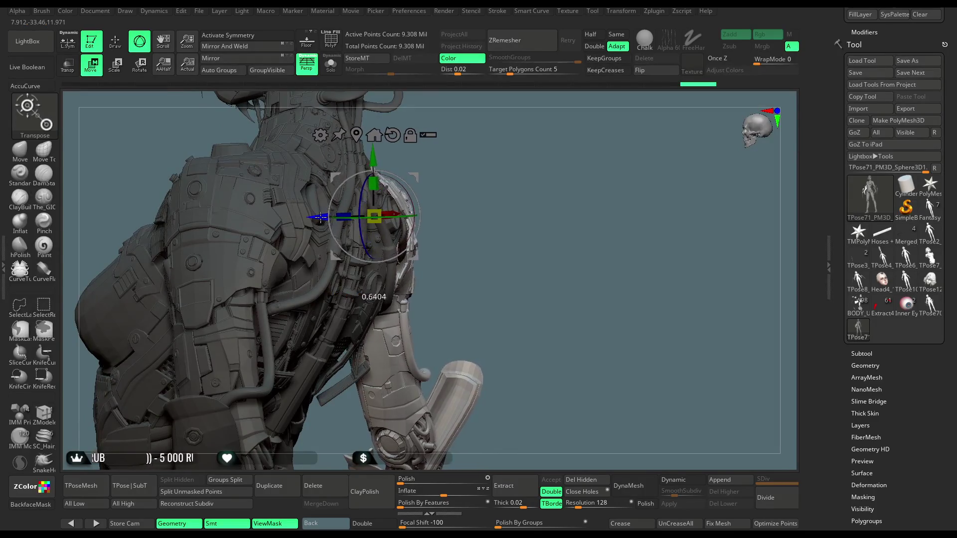
{"action": "mouse_move", "coordinate": [348, 144]}
{"action": "left_mouse_down"}
{"action": "mouse_move", "coordinate": [447, 143]}
{"action": "mouse_move", "coordinate": [359, 136]}
{"action": "mouse_move", "coordinate": [354, 201]}
{"action": "mouse_move", "coordinate": [546, 177]}
{"action": "mouse_move", "coordinate": [586, 142]}
{"action": "mouse_move", "coordinate": [561, 138]}
{"action": "mouse_move", "coordinate": [541, 154]}
{"action": "mouse_move", "coordinate": [540, 175]}
{"action": "mouse_move", "coordinate": [513, 182]}
{"action": "mouse_move", "coordinate": [525, 194]}
{"action": "mouse_move", "coordinate": [540, 186]}
{"action": "mouse_move", "coordinate": [513, 188]}
{"action": "mouse_move", "coordinate": [519, 207]}
{"action": "left_mouse_up"}
{"action": "key", "text": "q"}
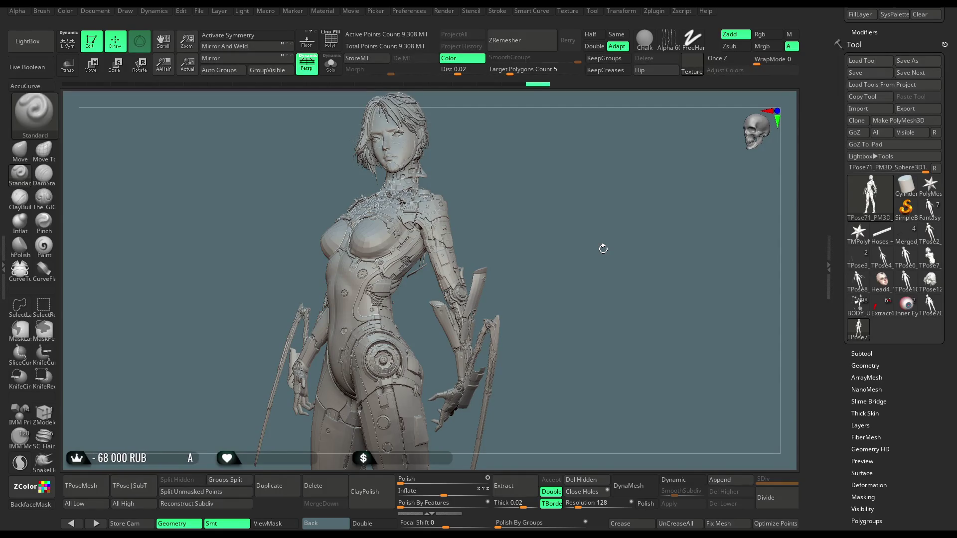
- Isolate and mask the legs and hips, unhide everything, and place the transform gizmo on the chest
{"action": "mouse_move", "coordinate": [515, 184]}
{"action": "left_mouse_down"}
{"action": "mouse_move", "coordinate": [589, 160]}
{"action": "mouse_move", "coordinate": [590, 145]}
{"action": "left_mouse_up"}
{"action": "key", "text": "ctrl+shift"}
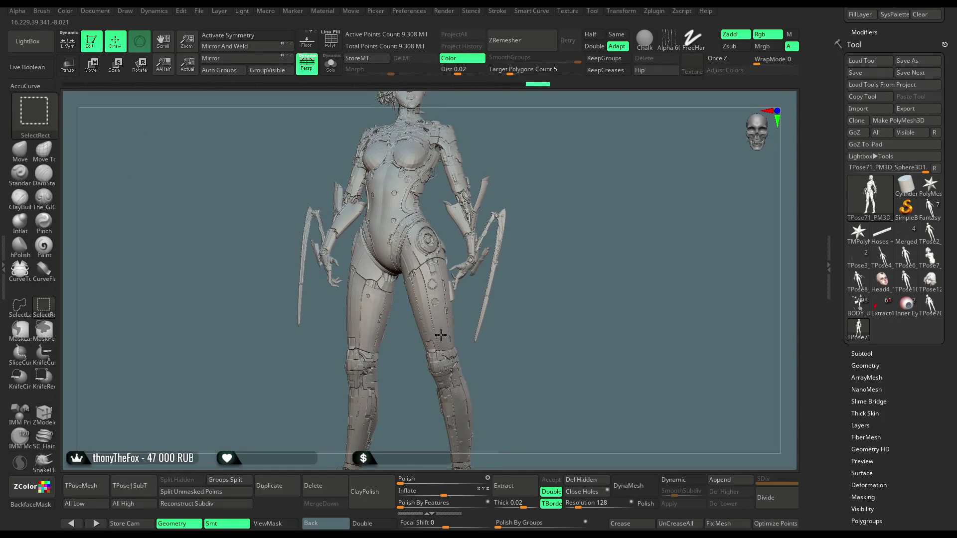
{"action": "left_click", "coordinate": [441, 335], "text": "ctrl+shift"}
{"action": "left_click", "coordinate": [576, 187], "text": "ctrl"}
{"action": "left_click", "coordinate": [574, 172], "text": "ctrl+shift"}
{"action": "mouse_move", "coordinate": [574, 173]}
{"action": "left_mouse_down", "text": "alt"}
{"action": "mouse_move", "coordinate": [568, 219]}
{"action": "mouse_move", "coordinate": [579, 186]}
{"action": "mouse_move", "coordinate": [583, 199]}
{"action": "mouse_move", "coordinate": [565, 158]}
{"action": "mouse_move", "coordinate": [559, 95]}
{"action": "left_mouse_up", "text": "alt"}
{"action": "key", "text": "w"}
{"action": "left_click_drag", "start_coordinate": [407, 141], "coordinate": [432, 191], "text": "alt"}
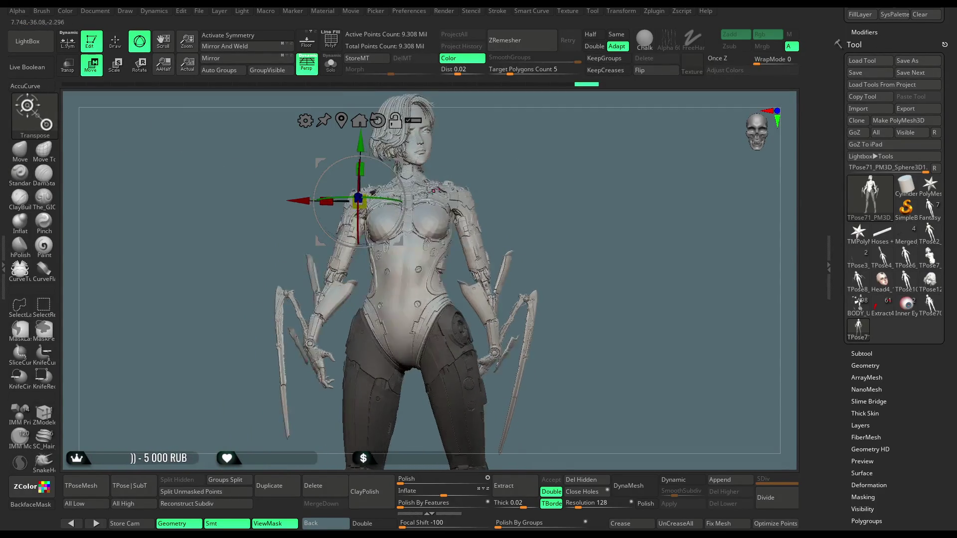
- Move the gizmo to the belly, apply a Bend Curve deformer, and bend the upper torso
{"action": "left_click", "coordinate": [403, 272]}
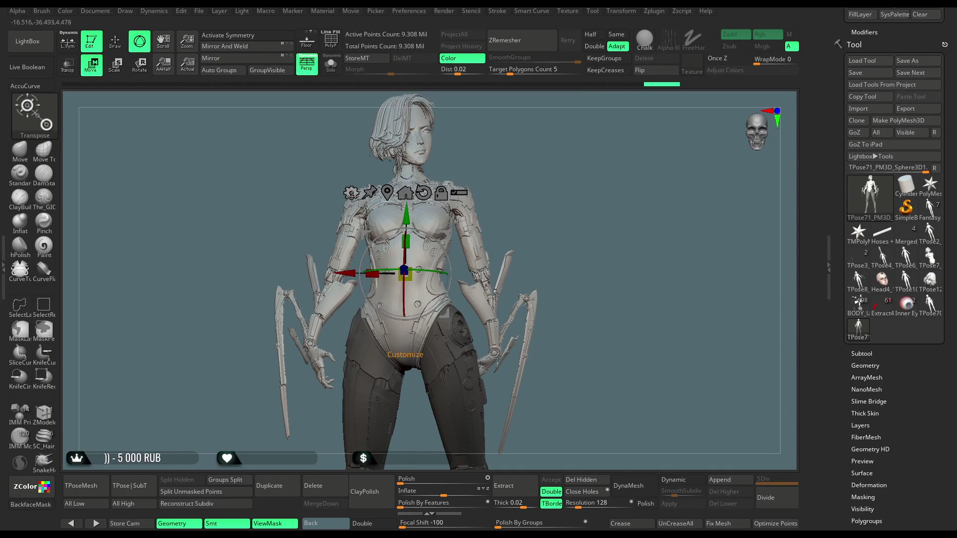
{"action": "left_click", "coordinate": [352, 194]}
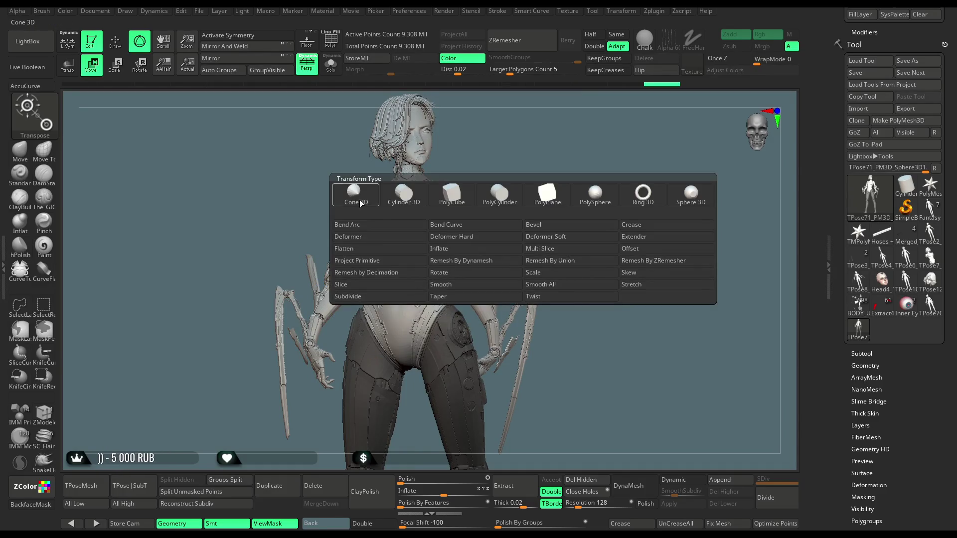
{"action": "left_click", "coordinate": [532, 157]}
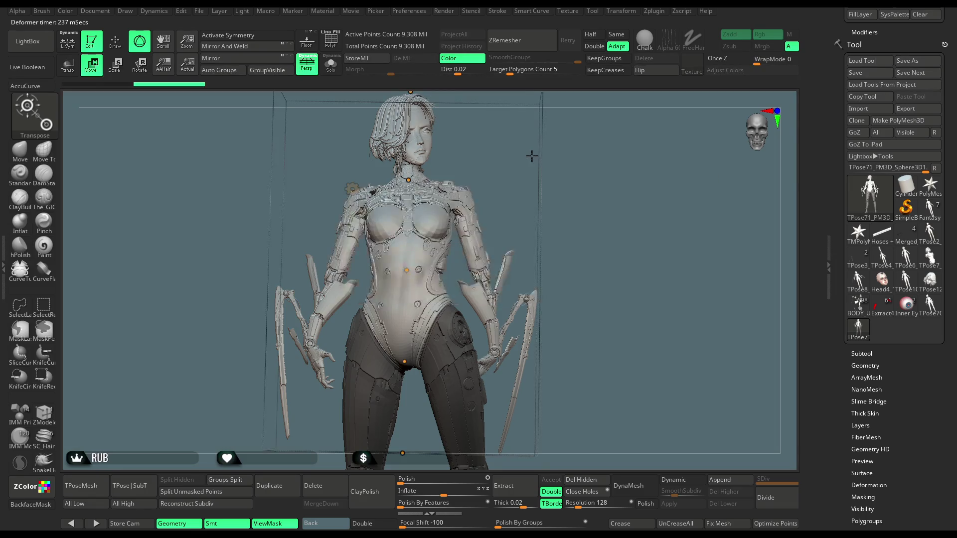
{"action": "left_click_drag", "start_coordinate": [568, 144], "coordinate": [567, 144]}
{"action": "left_click_drag", "start_coordinate": [415, 182], "coordinate": [403, 202]}
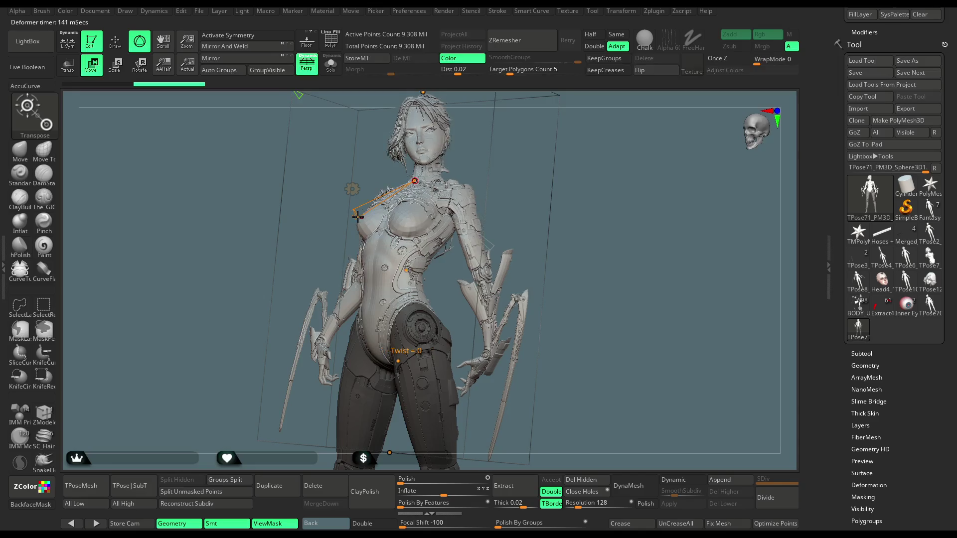
- Twist the upper torso and head, then bend the head and hair further
{"action": "left_click_drag", "start_coordinate": [360, 211], "coordinate": [363, 209]}
{"action": "left_click_drag", "start_coordinate": [611, 140], "coordinate": [608, 147]}
{"action": "scroll", "coordinate": [508, 132], "scroll_direction": "down", "scroll_amount": 1}
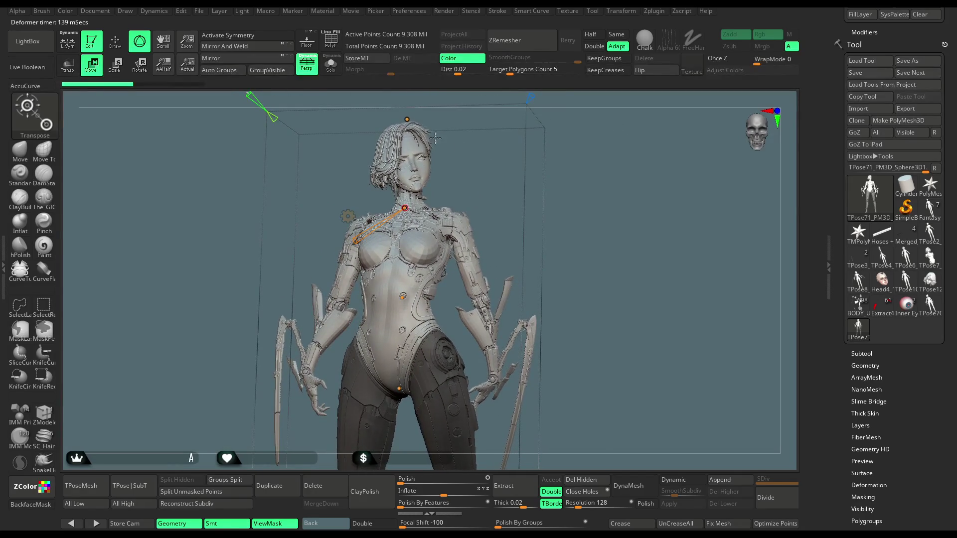
{"action": "mouse_move", "coordinate": [414, 117]}
{"action": "left_mouse_down"}
{"action": "mouse_move", "coordinate": [477, 186]}
{"action": "mouse_move", "coordinate": [479, 167]}
{"action": "left_mouse_up"}
- Try a head tilt and undo it
{"action": "key", "text": "ctrl"}
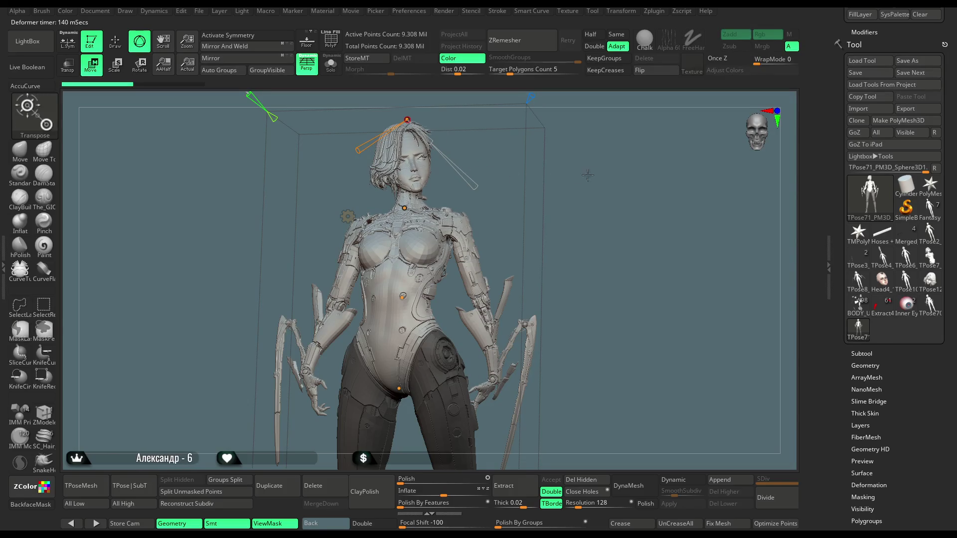
{"action": "scroll", "coordinate": [578, 176], "scroll_direction": "down", "scroll_amount": 1}
{"action": "scroll", "coordinate": [578, 176], "scroll_direction": "down", "scroll_amount": 2}
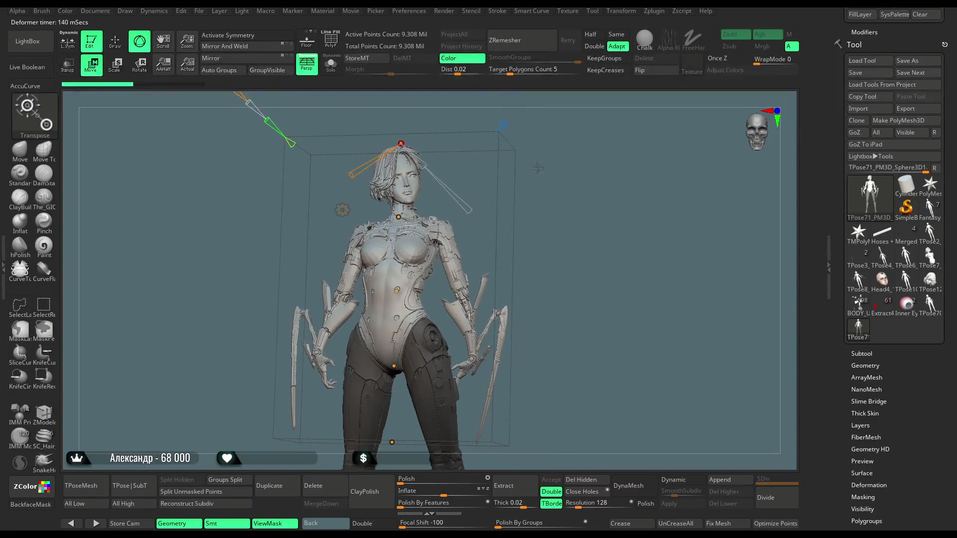
{"action": "key", "text": "ctrl"}
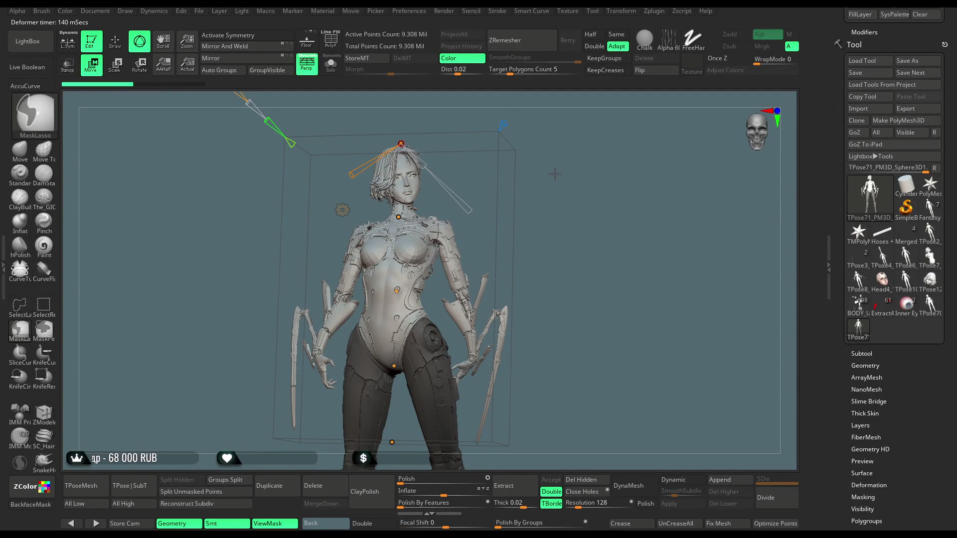
{"action": "key", "text": "ctrl+z"}
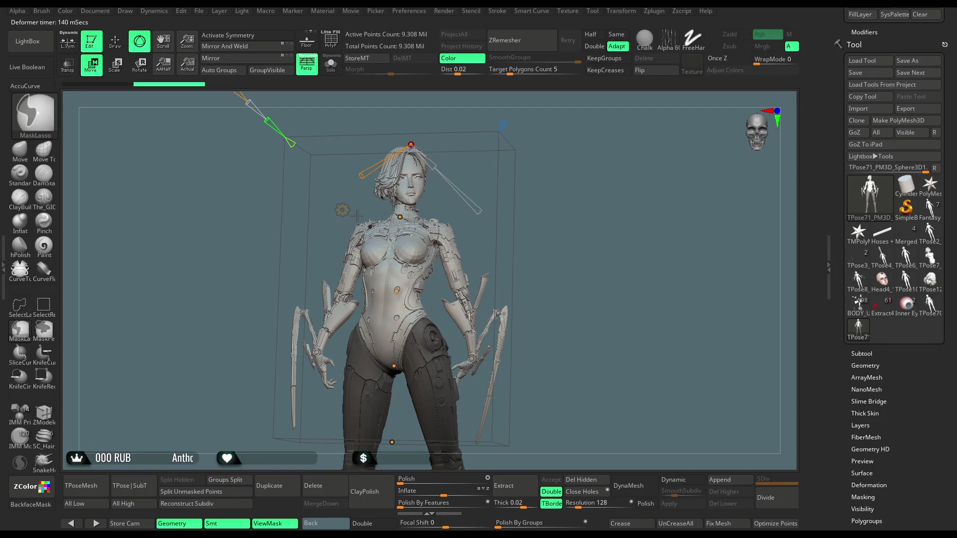
{"action": "key", "text": "ctrl+z"}
- Switch the deformer back to Gizmo 3D and redo the last pose change
{"action": "left_click", "coordinate": [345, 210]}
{"action": "left_click", "coordinate": [346, 211]}
{"action": "key", "text": "q"}
{"action": "key", "text": "ctrl+shift+z"}
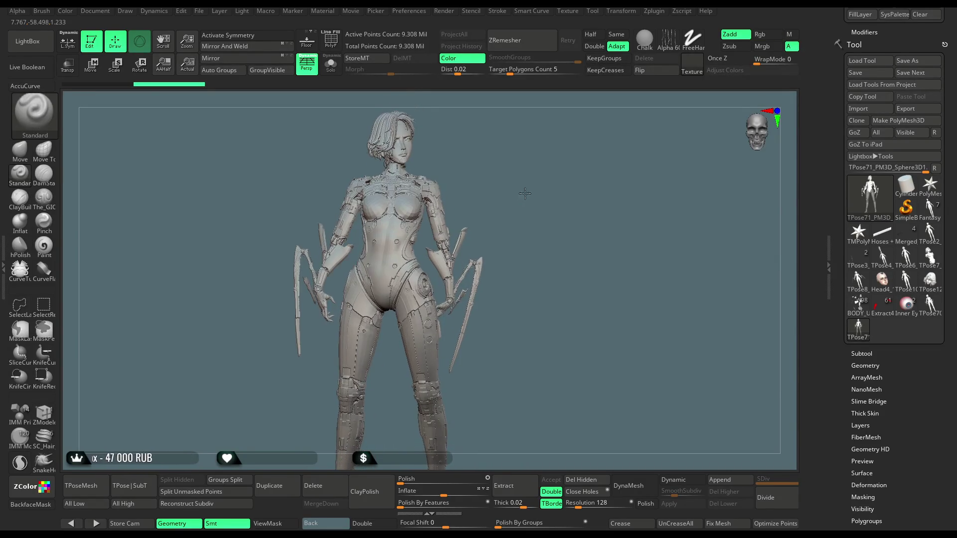
- Make BODY_UP_PP the active tool from the Tool palette's tool list
{"action": "scroll", "coordinate": [956, 150], "scroll_direction": "up", "scroll_amount": 3}
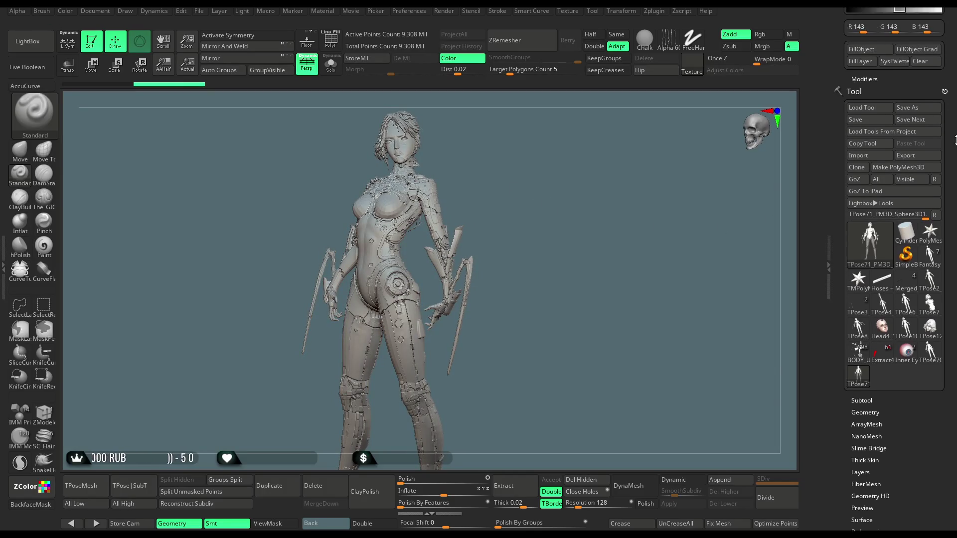
{"action": "scroll", "coordinate": [955, 150], "scroll_direction": "up", "scroll_amount": 1}
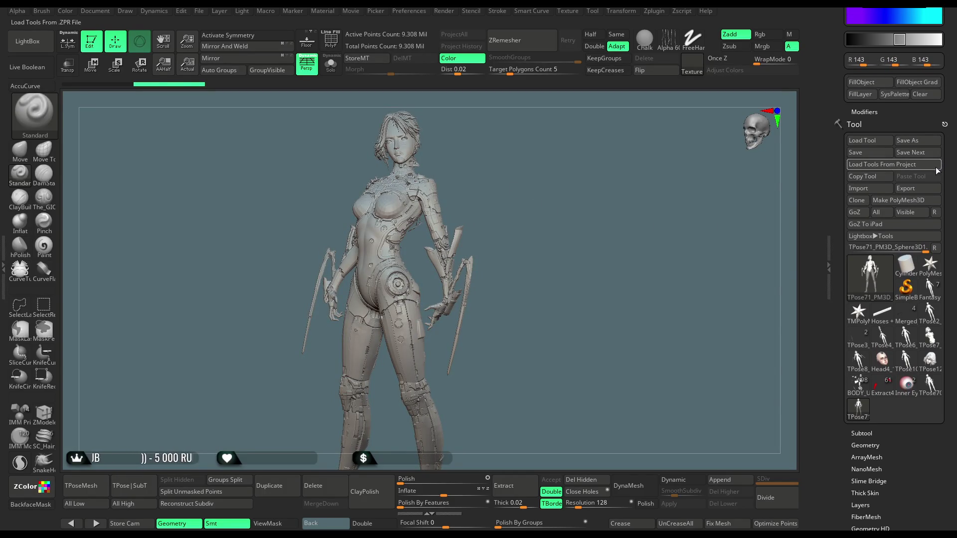
{"action": "left_click", "coordinate": [912, 188]}
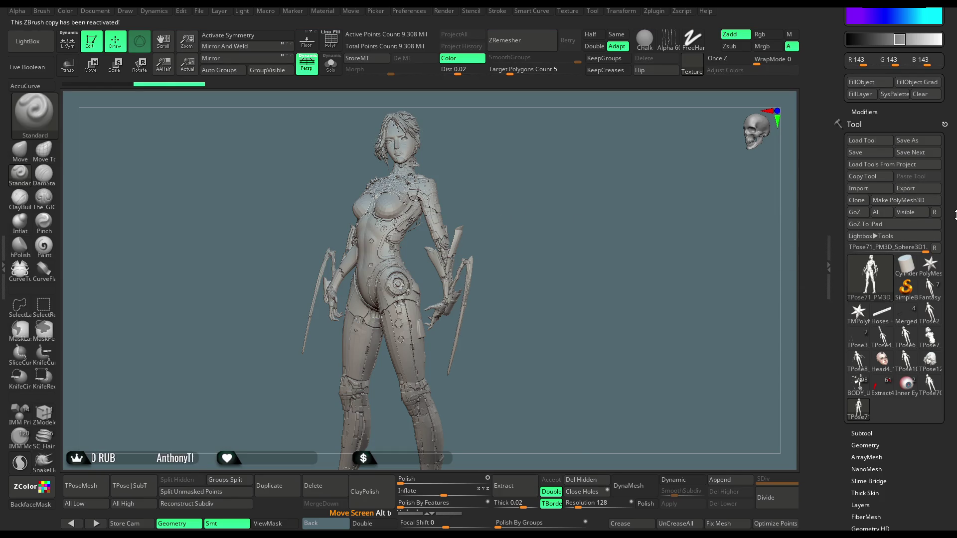
{"action": "scroll", "coordinate": [888, 299], "scroll_direction": "down", "scroll_amount": 2}
{"action": "left_click", "coordinate": [854, 343]}
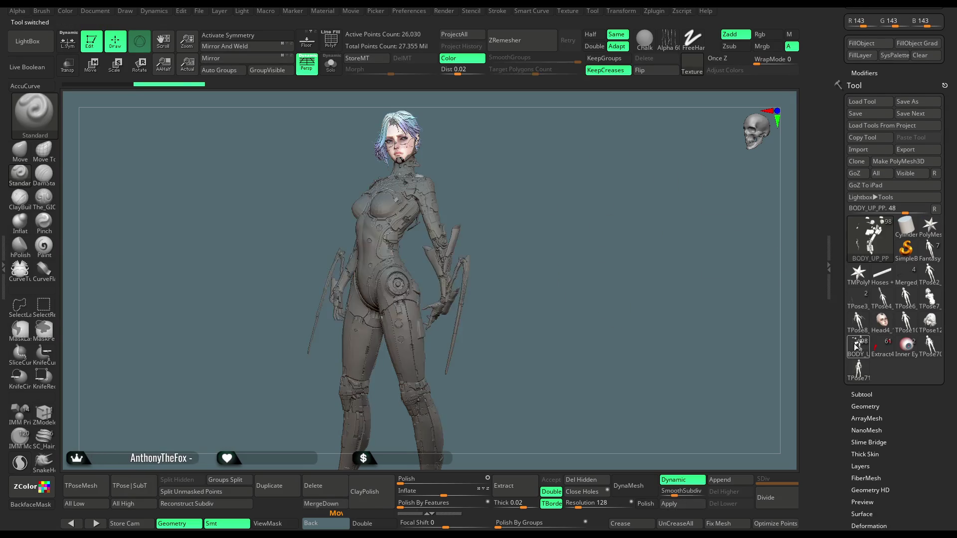
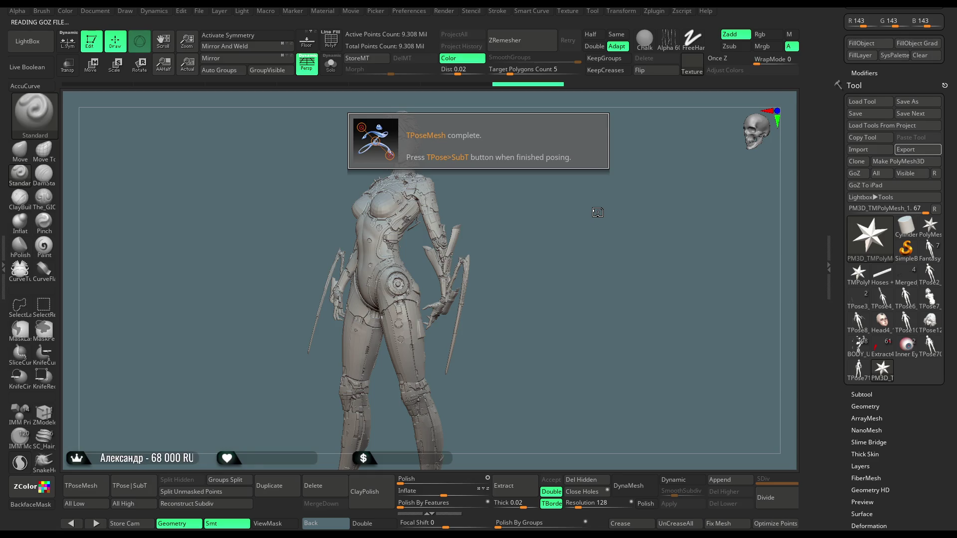
- Dismiss the TPose completion notice and begin renaming the TPose72_PM3D_Sphere3D1 subtool
{"action": "scroll", "coordinate": [863, 348], "scroll_direction": "down", "scroll_amount": 3}
{"action": "left_click", "coordinate": [862, 339]}
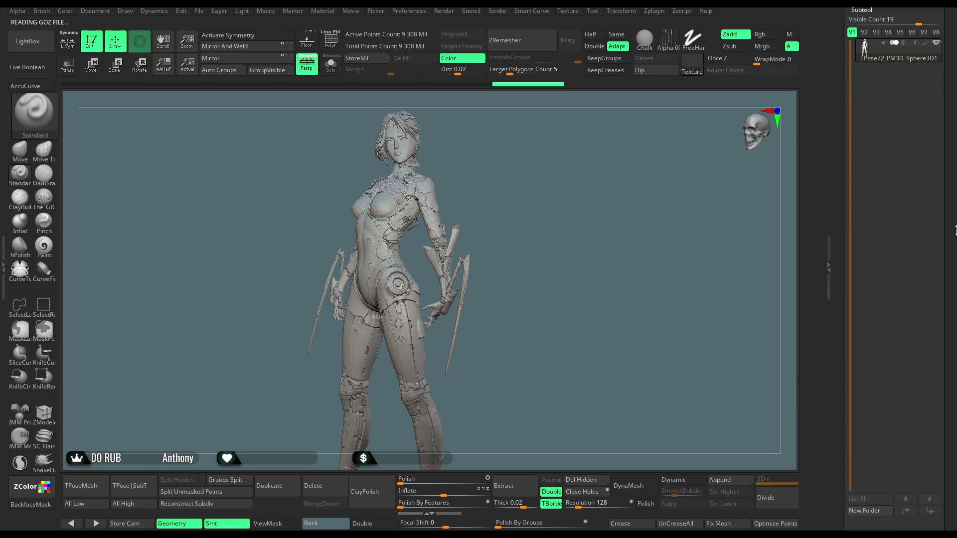
{"action": "mouse_move", "coordinate": [953, 163]}
{"action": "left_mouse_down"}
{"action": "mouse_move", "coordinate": [930, 279]}
{"action": "mouse_move", "coordinate": [935, 70]}
{"action": "left_mouse_up"}
{"action": "left_click", "coordinate": [857, 418]}
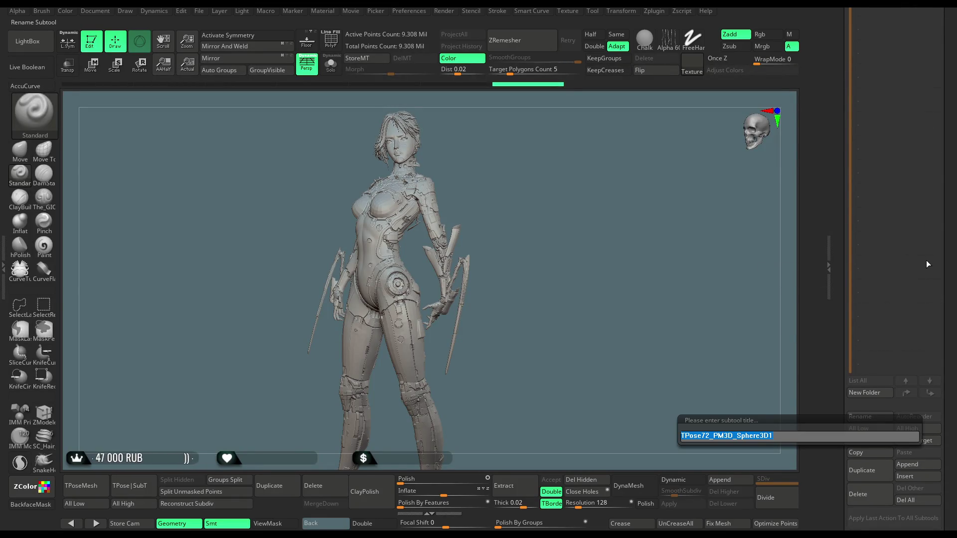
- Confirm 'Cyberpunk' as the new name of the posed subtool
{"action": "key", "text": "Return"}
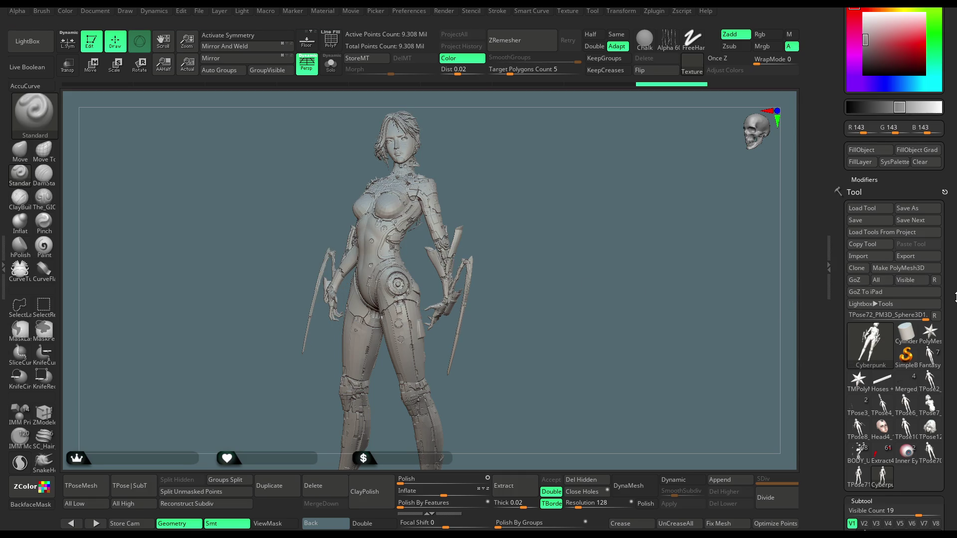
- Run TPose|SubT in the ZPlugin TPose panel on the posed Cyberpunk mesh
{"action": "scroll", "coordinate": [955, 200], "scroll_direction": "down", "scroll_amount": 5}
{"action": "left_click", "coordinate": [137, 488]}
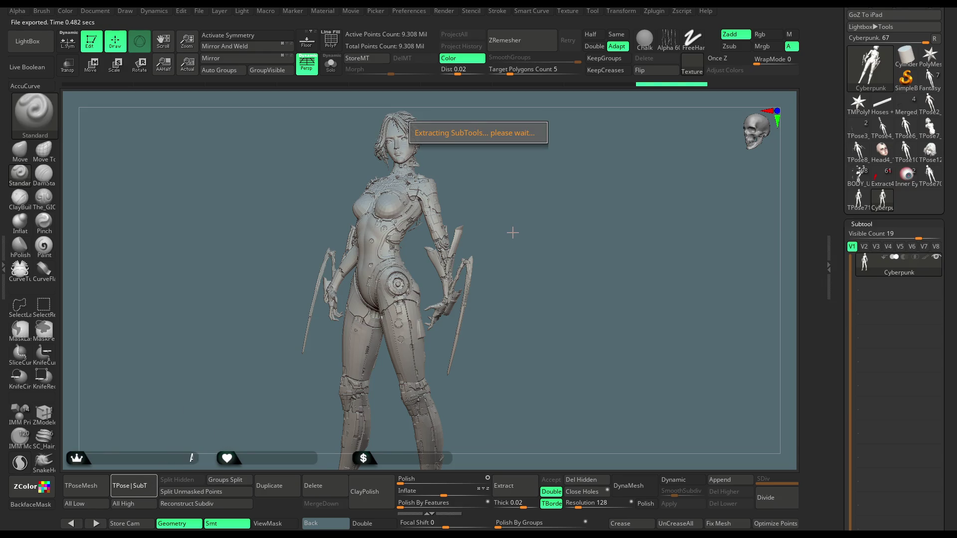